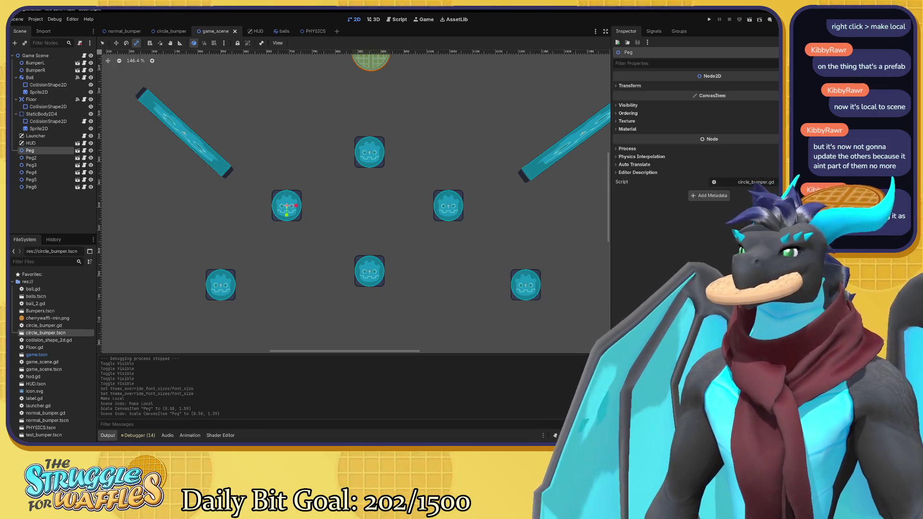
Compare the normal bumper, circle bumper and main game scenes, recentring the board.
click(124, 32)
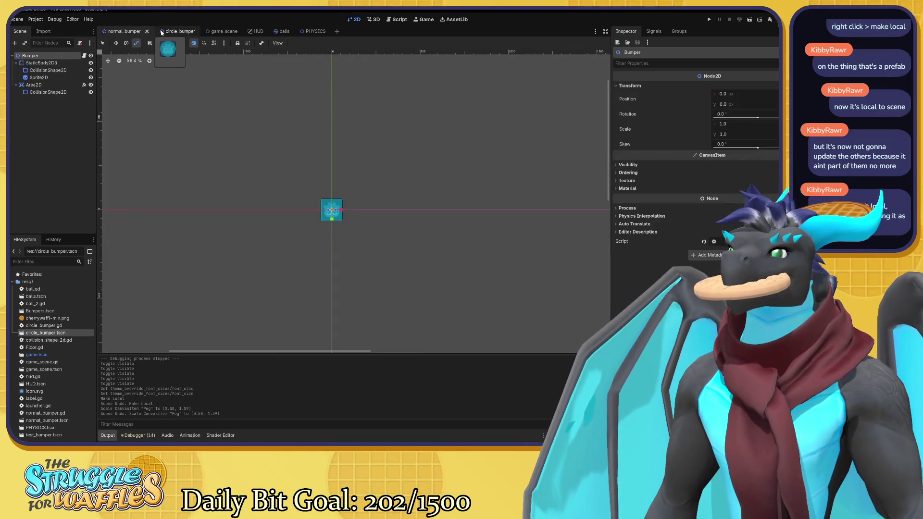
click(171, 32)
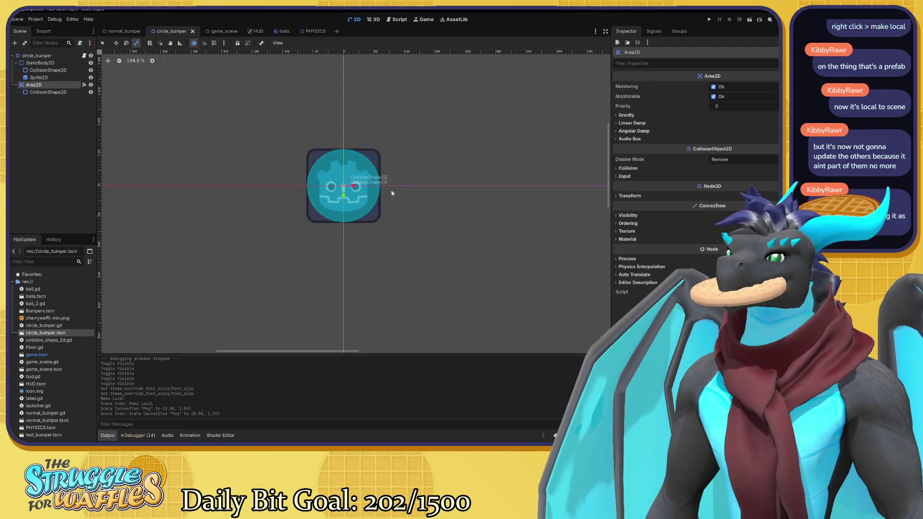
click(119, 34)
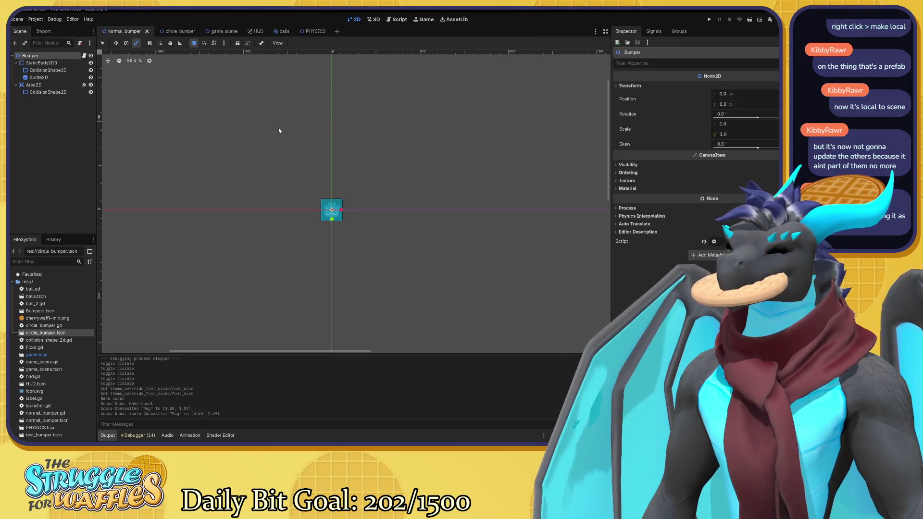
click(175, 33)
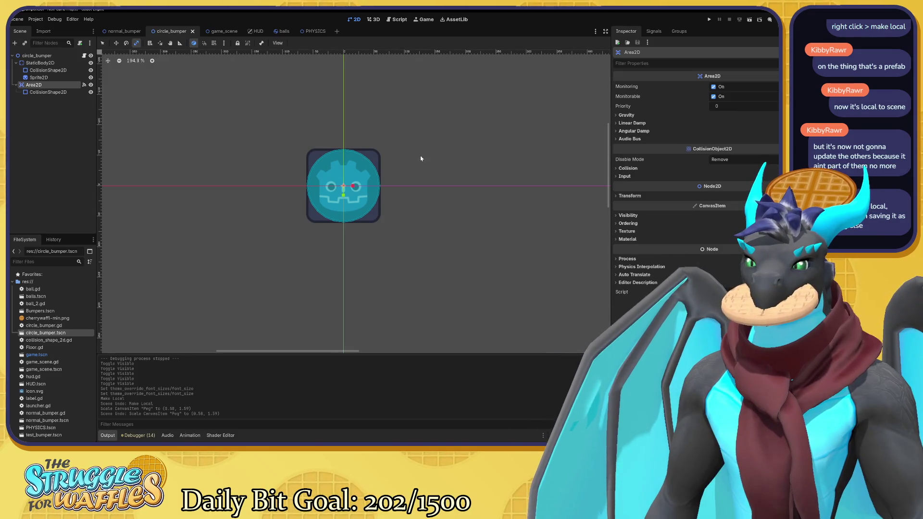
click(226, 32)
scroll(336, 146, down, 4)
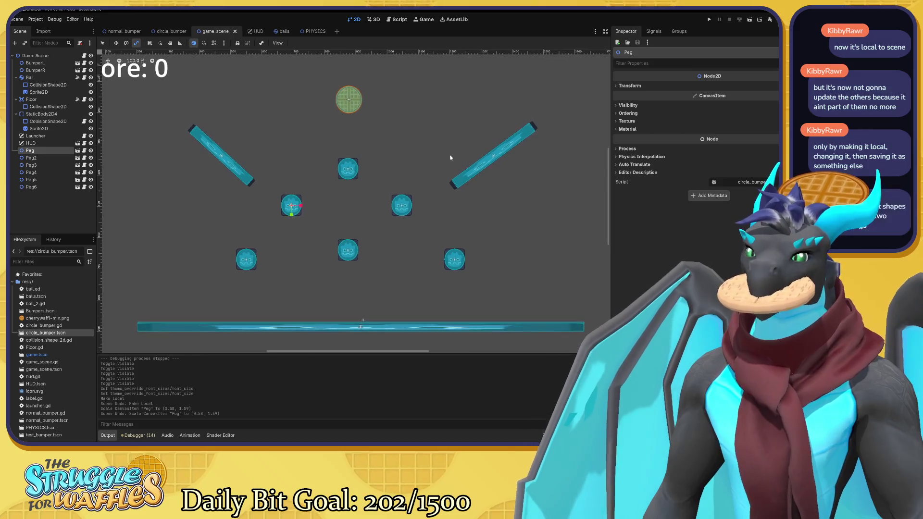
scroll(451, 158, down, 1)
drag(450, 158, 429, 168)
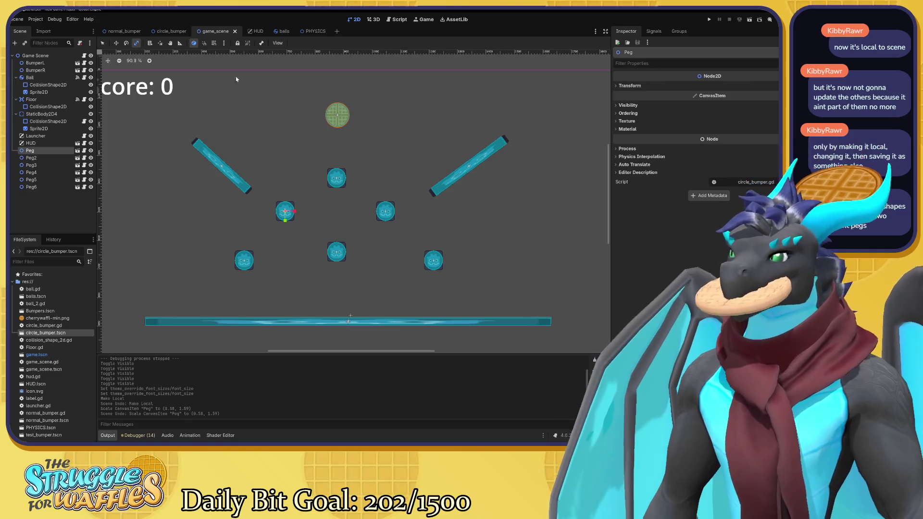
click(171, 31)
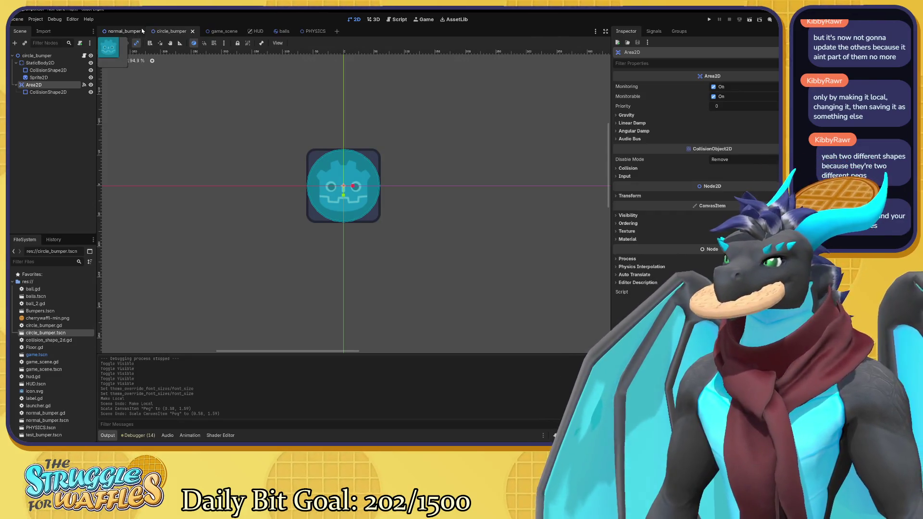
click(219, 31)
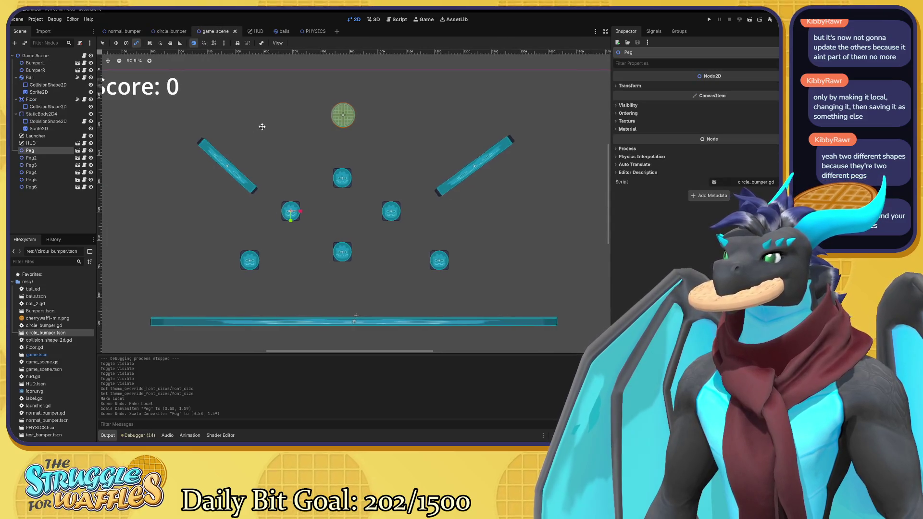
Pan and zoom around the main game board to inspect its layout.
drag(261, 126, 271, 116)
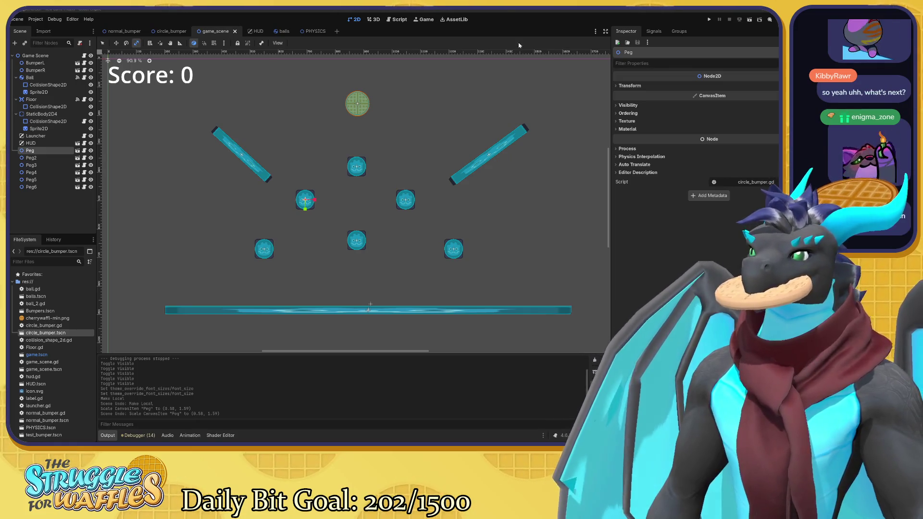
scroll(388, 136, up, 2)
scroll(388, 136, down, 3)
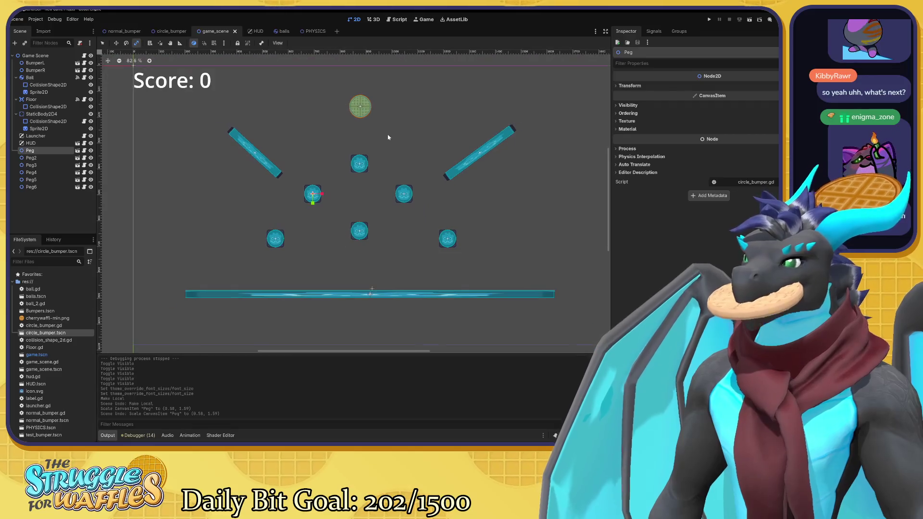
drag(401, 136, 392, 134)
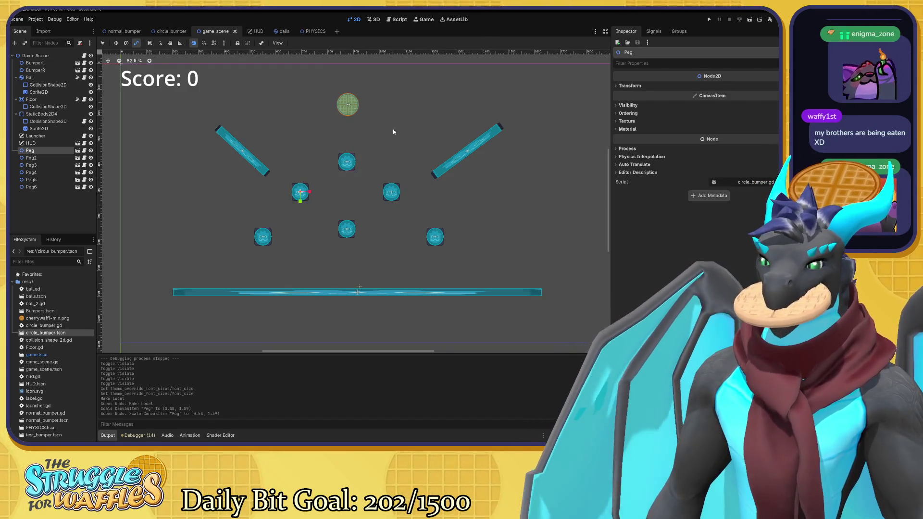
scroll(408, 105, up, 2)
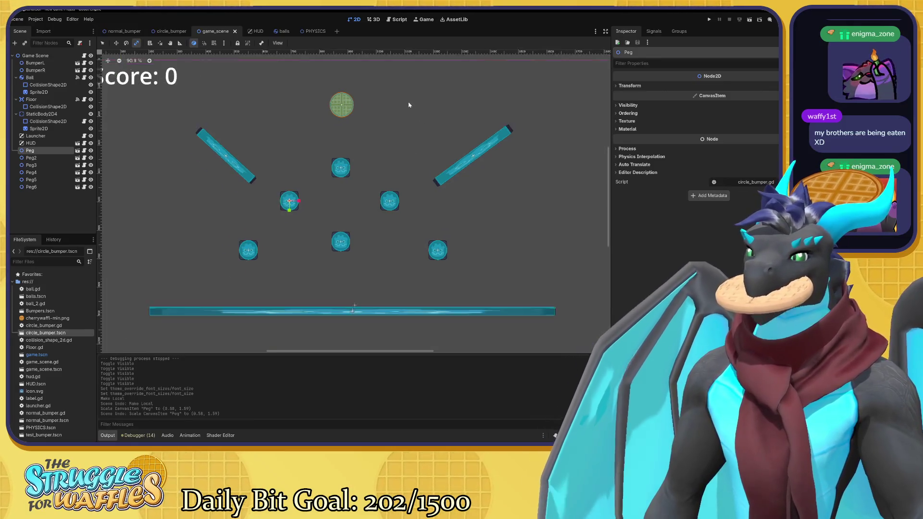
drag(409, 105, 440, 120)
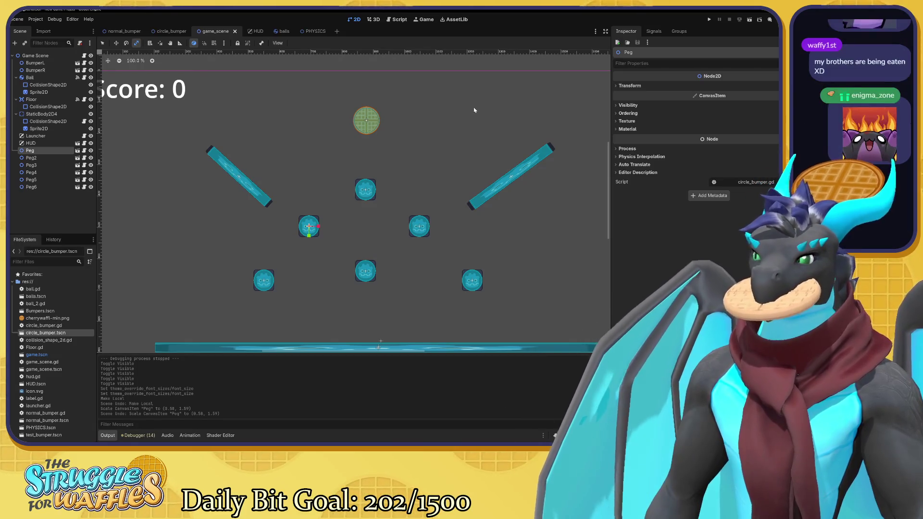
scroll(439, 144, down, 1)
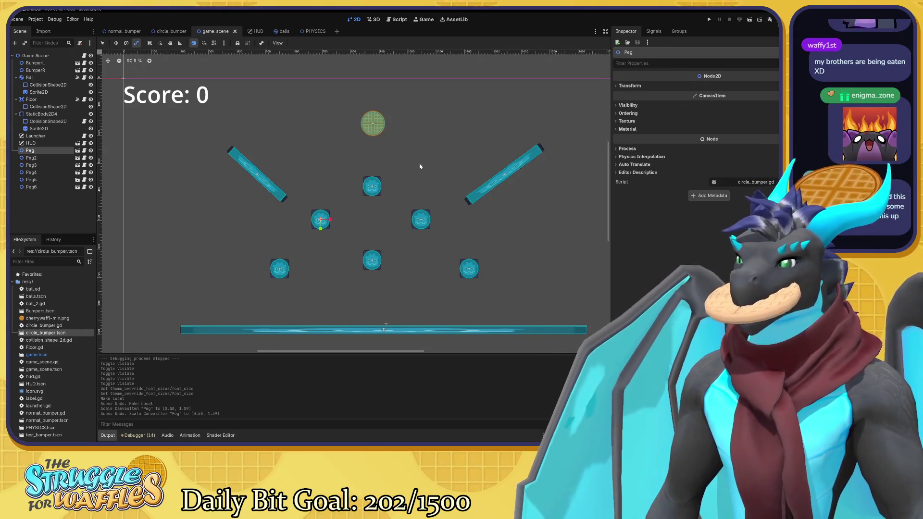
scroll(404, 163, right, 1)
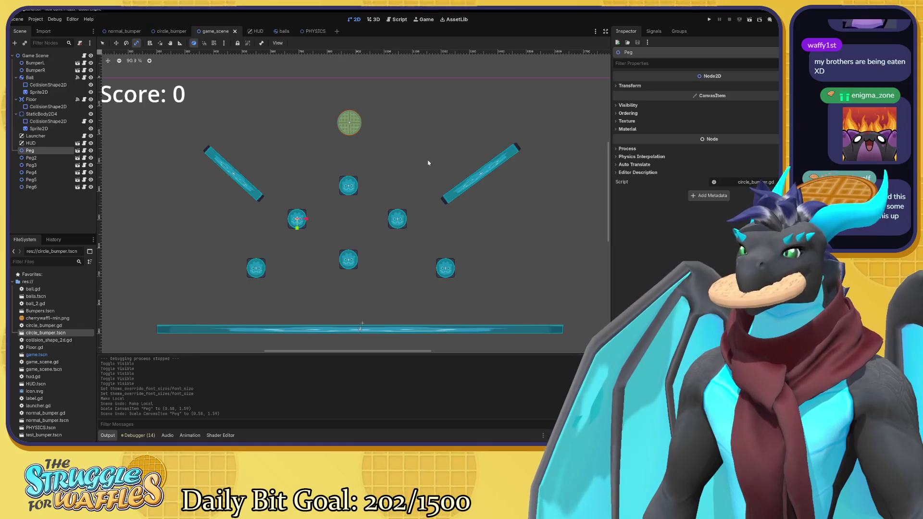
drag(428, 162, 421, 163)
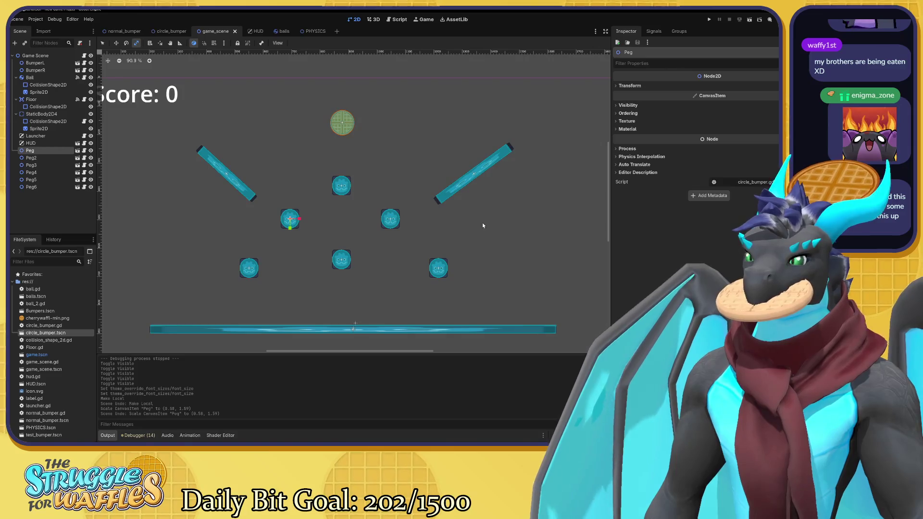
scroll(371, 202, down, 3)
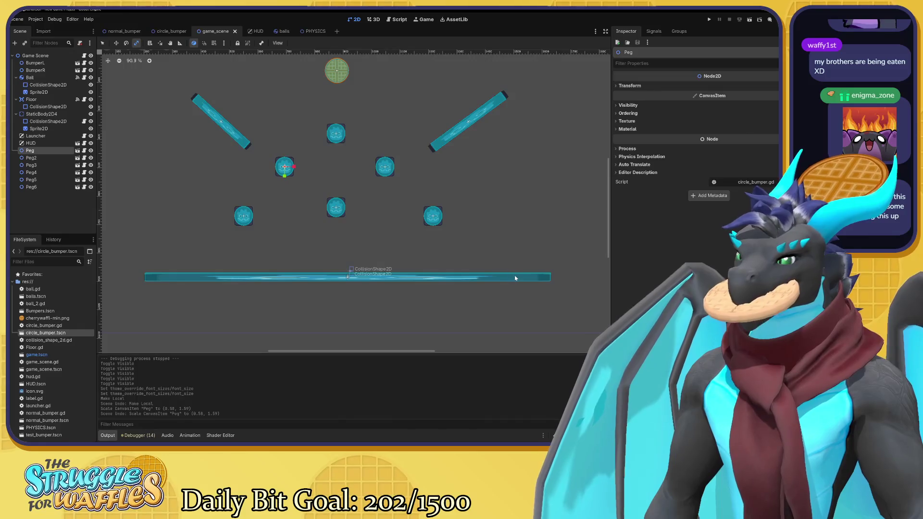
scroll(457, 173, left, 2)
scroll(418, 106, up, 1)
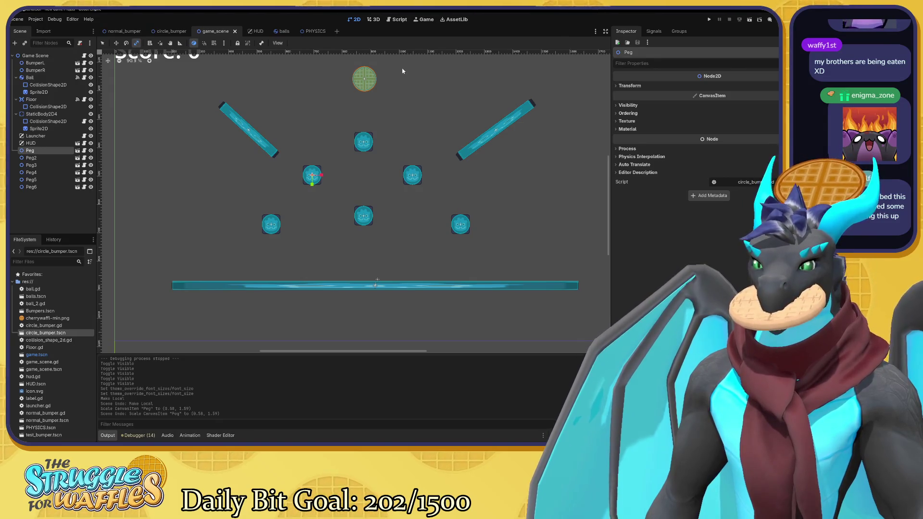
scroll(394, 111, up, 5)
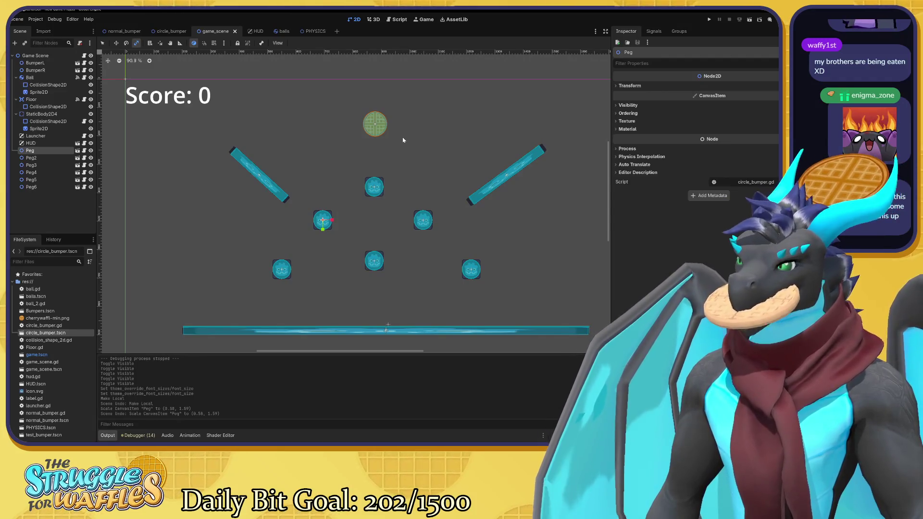
drag(403, 140, 392, 138)
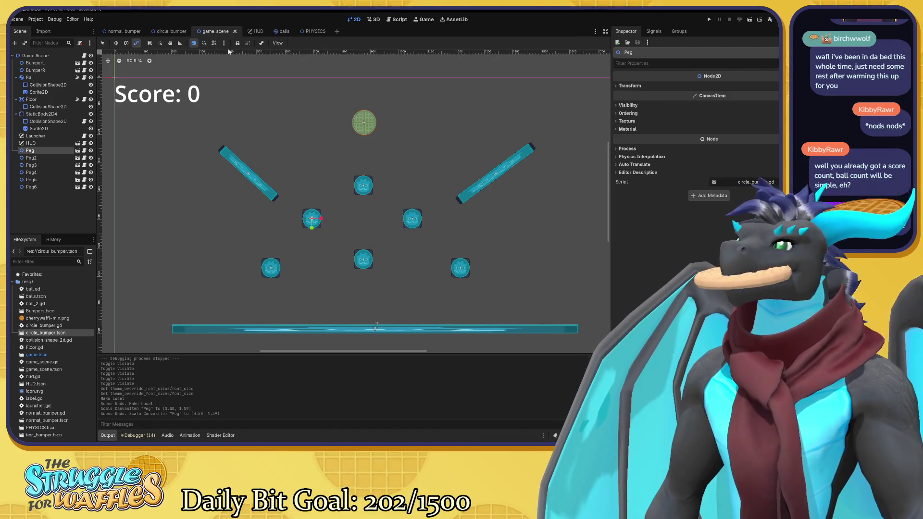
Open ball.gd and place a '#' after the HudObject export on line 2.
click(84, 55)
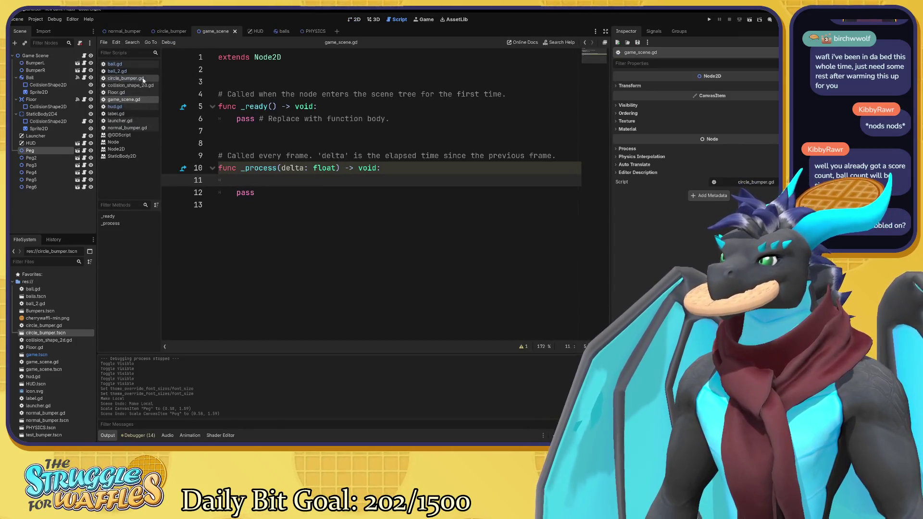
click(114, 64)
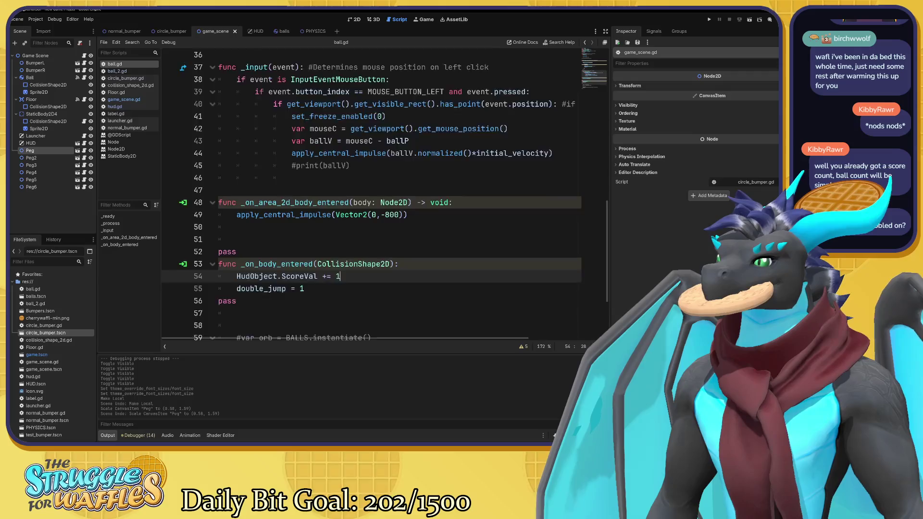
scroll(370, 192, up, 12)
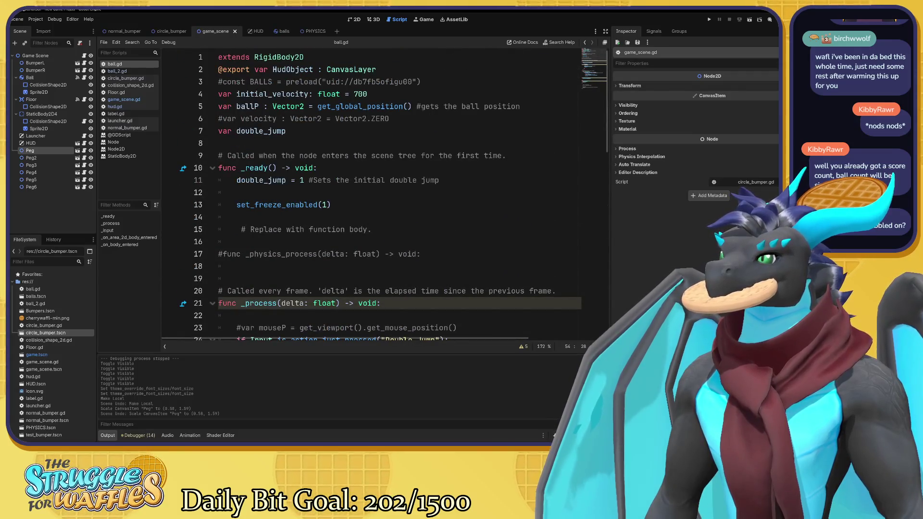
click(377, 69)
text(#)
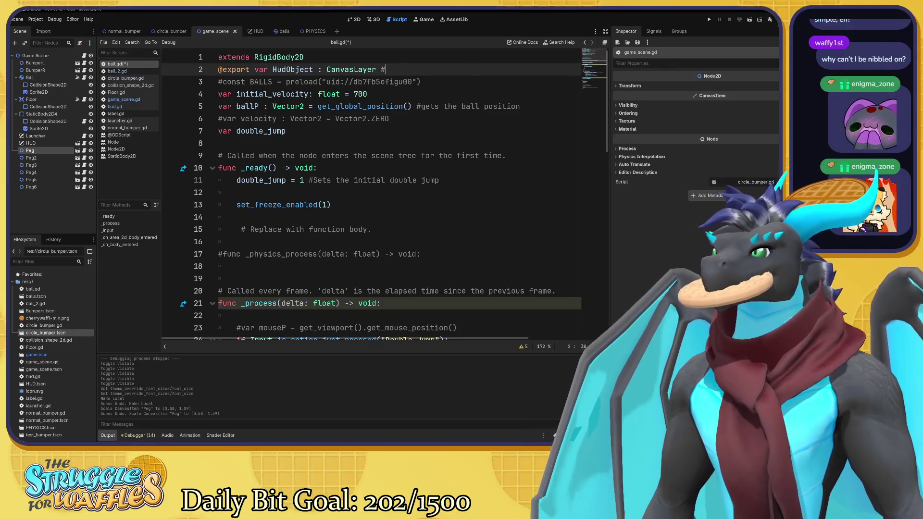
Finish the line-2 comment so it reads '#Editing Hud layer for score'.
mouse_move(236, 69)
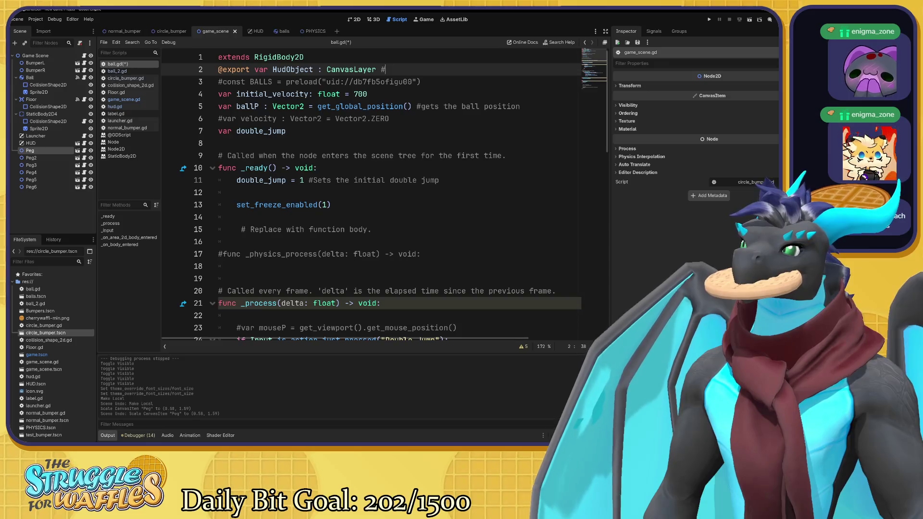
text(Editing)
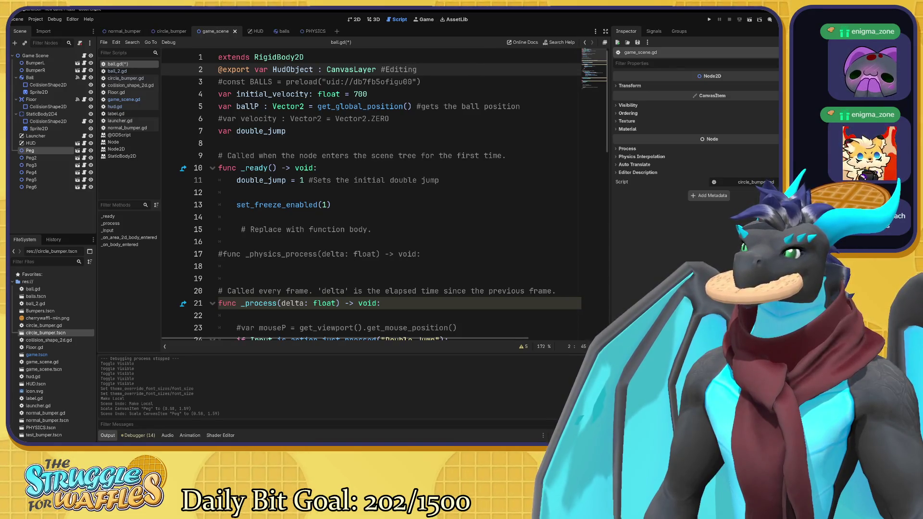
text( Hud)
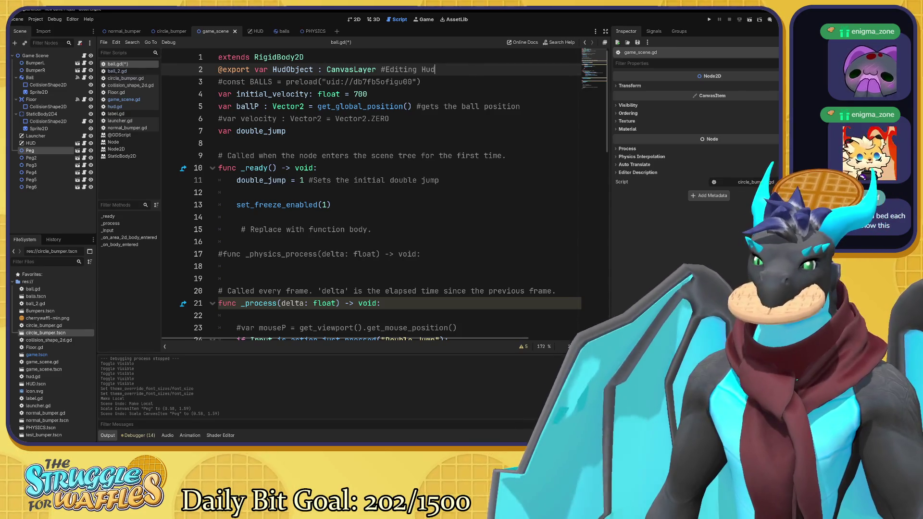
key(BackSpace)
key(BackSpace)
key(BackSpace)
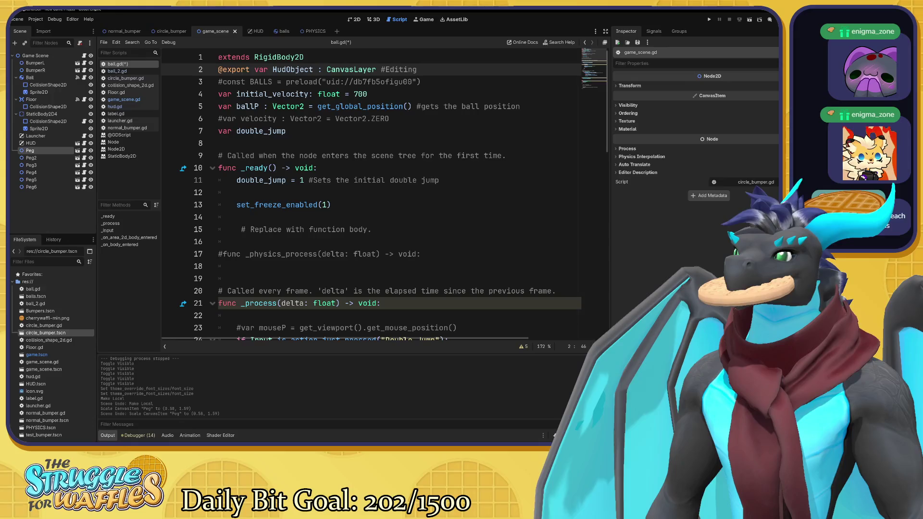
text(Hud )
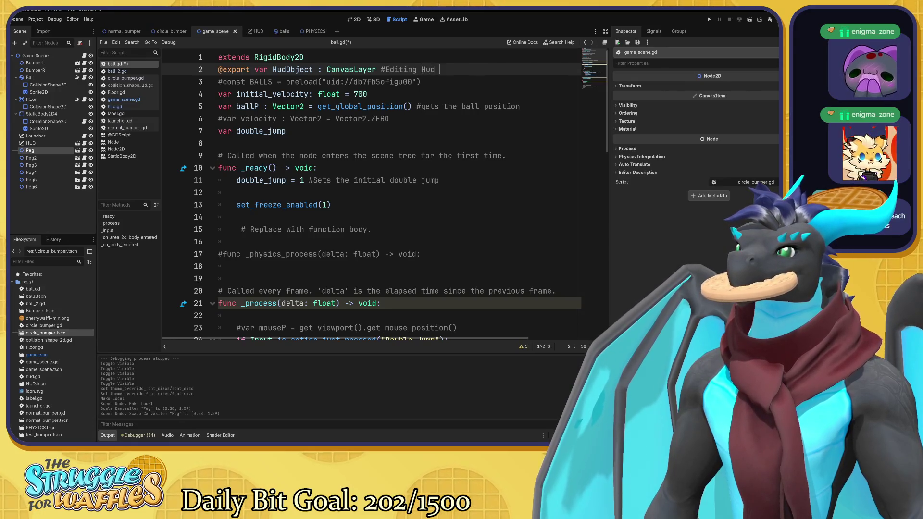
text(layer for score)
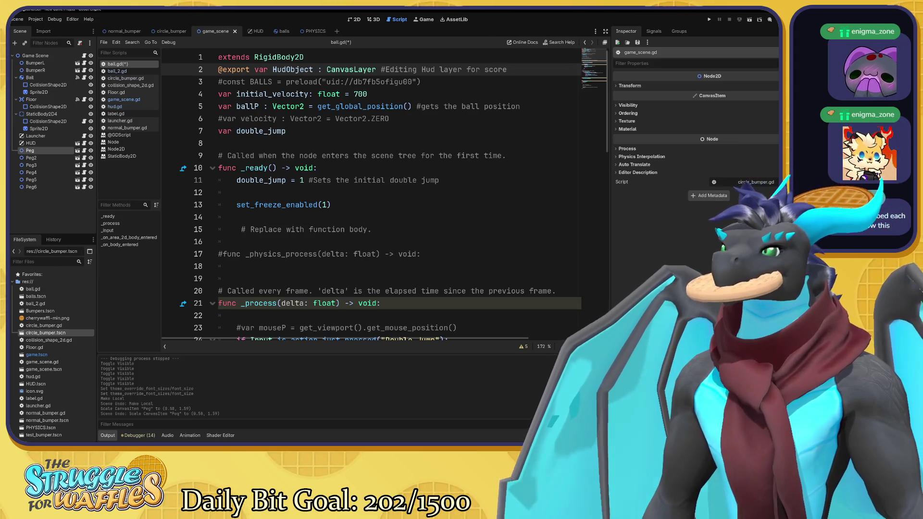
key(ctrl+shift+Left)
key(ctrl+shift+Left)
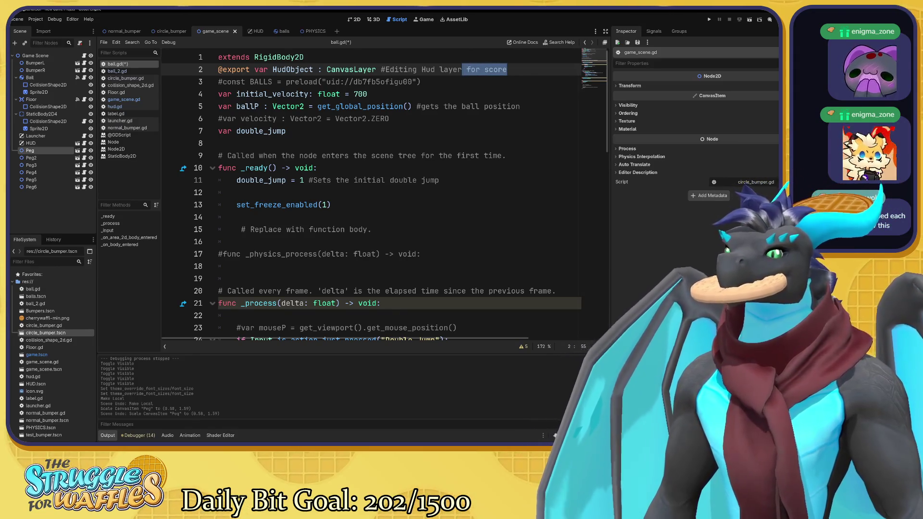
key(Escape)
scroll(375, 192, down, 2)
scroll(375, 192, down, 8)
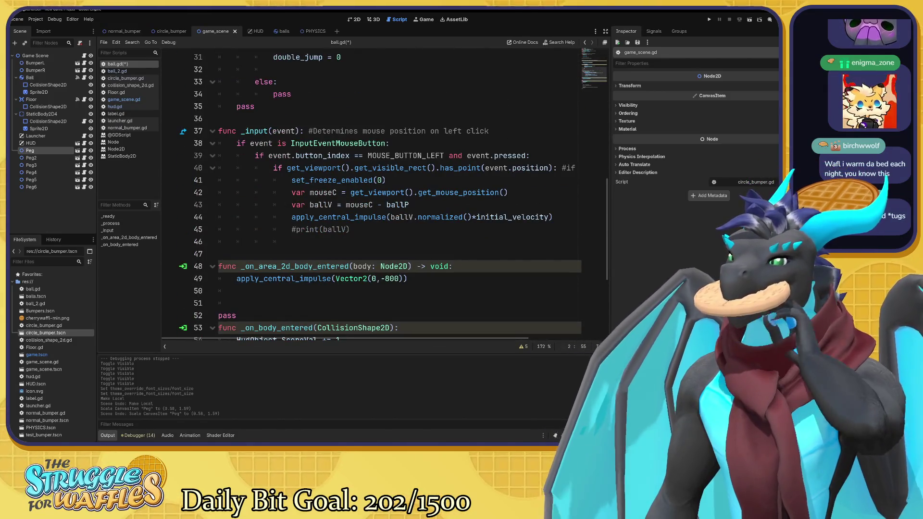
Start a '#' comment at the end of the score increment line.
scroll(374, 193, down, 4)
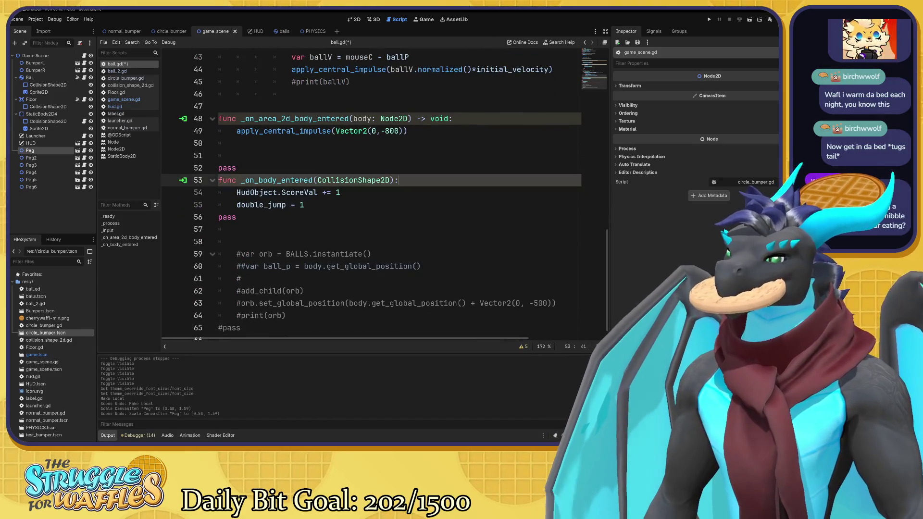
click(341, 192)
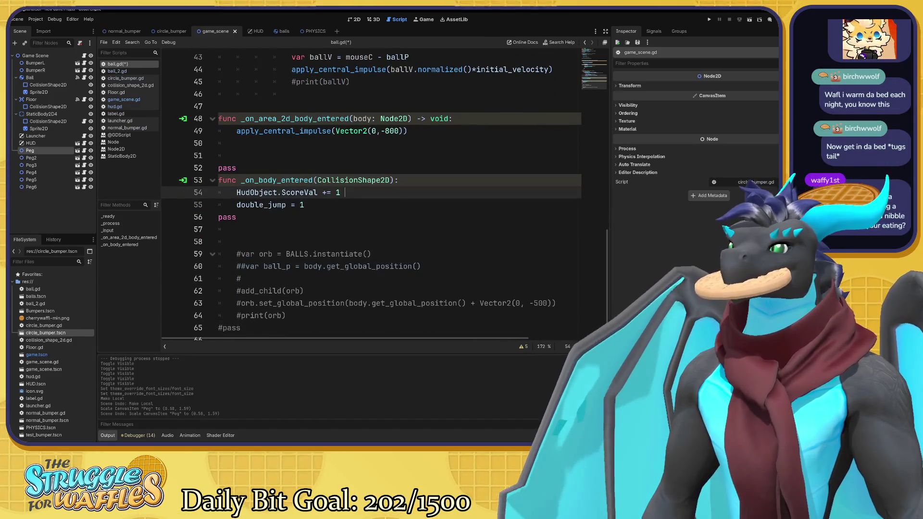
text(#)
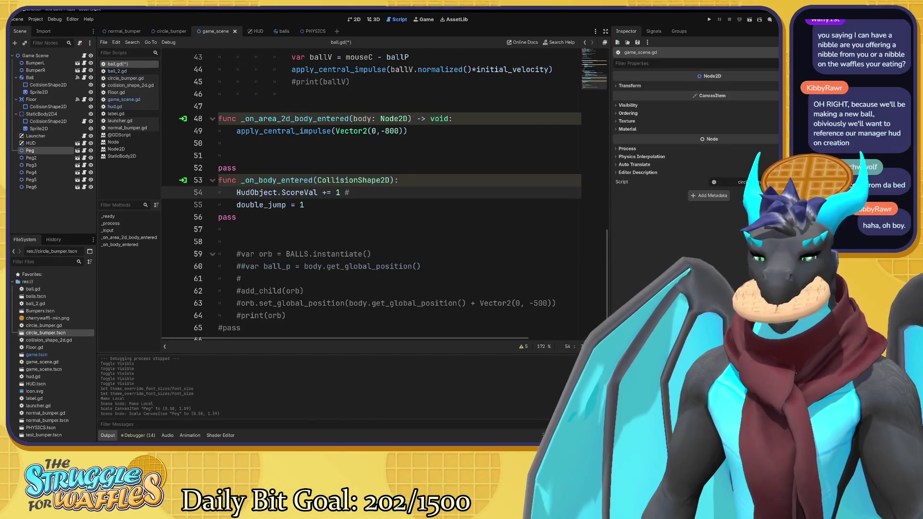
Inspect the commented-out ball spawning block and its BALLS.instantiate() call.
scroll(370, 192, down, 1)
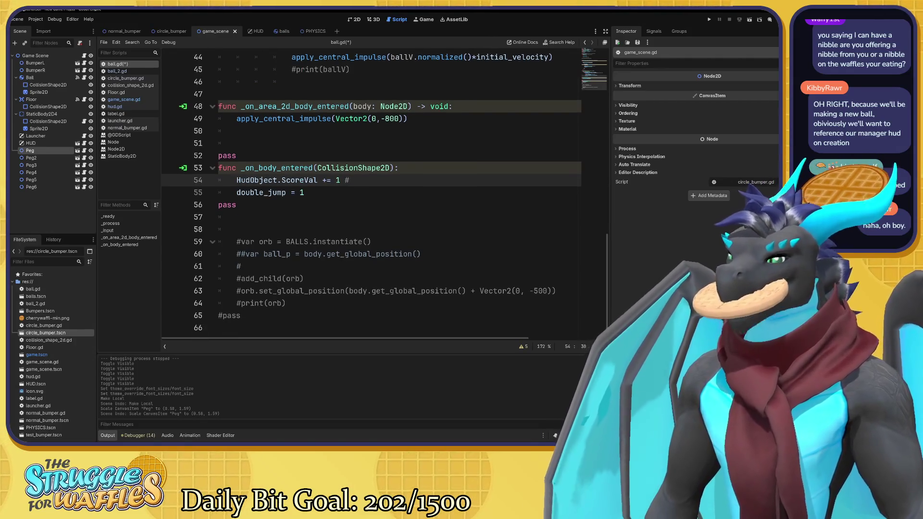
click(327, 241)
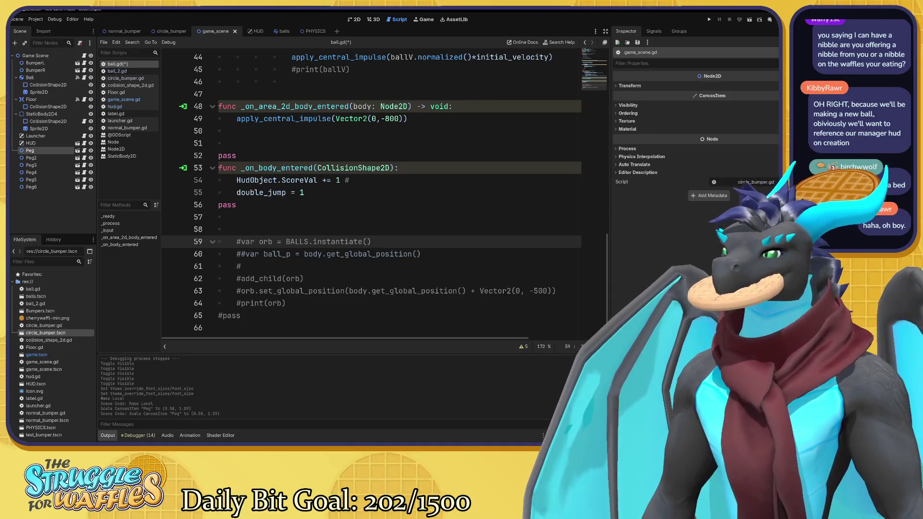
mouse_move(240, 315)
mouse_down()
mouse_move(255, 241)
mouse_move(239, 229)
mouse_up()
click(240, 241)
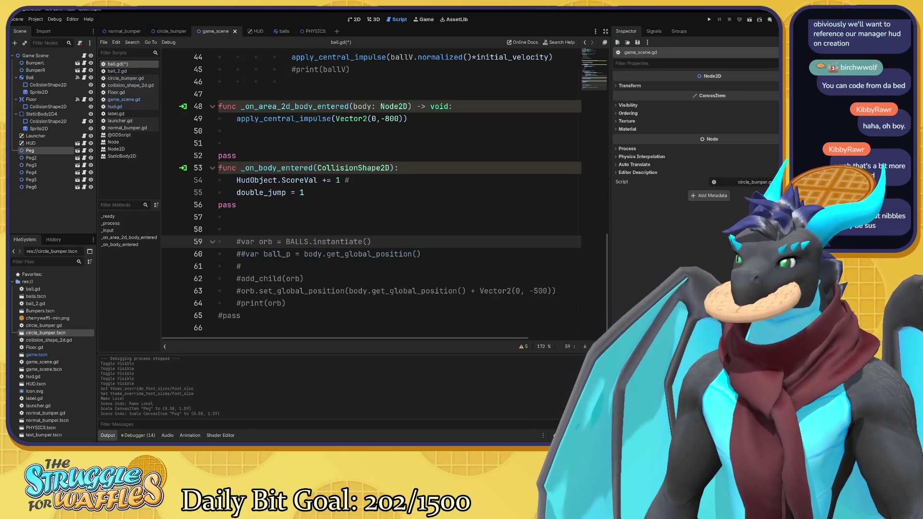
click(371, 241)
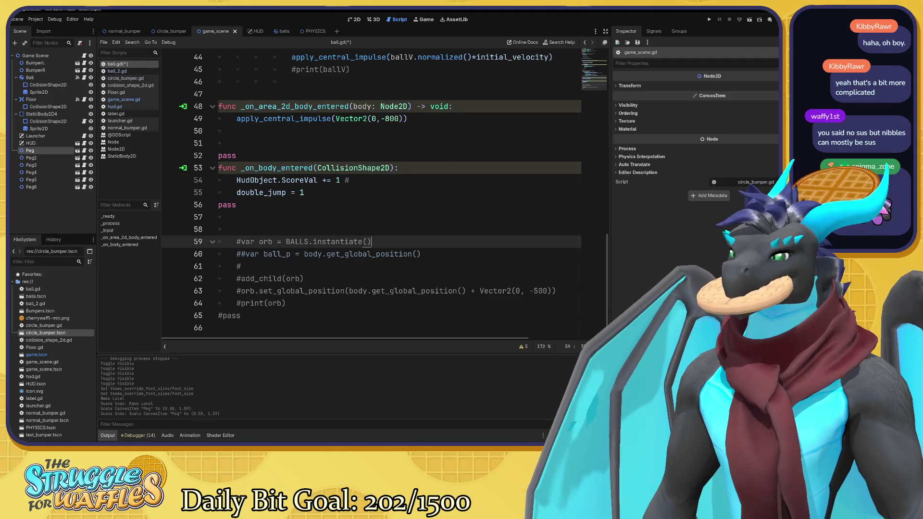
drag(371, 242, 286, 241)
key(Left)
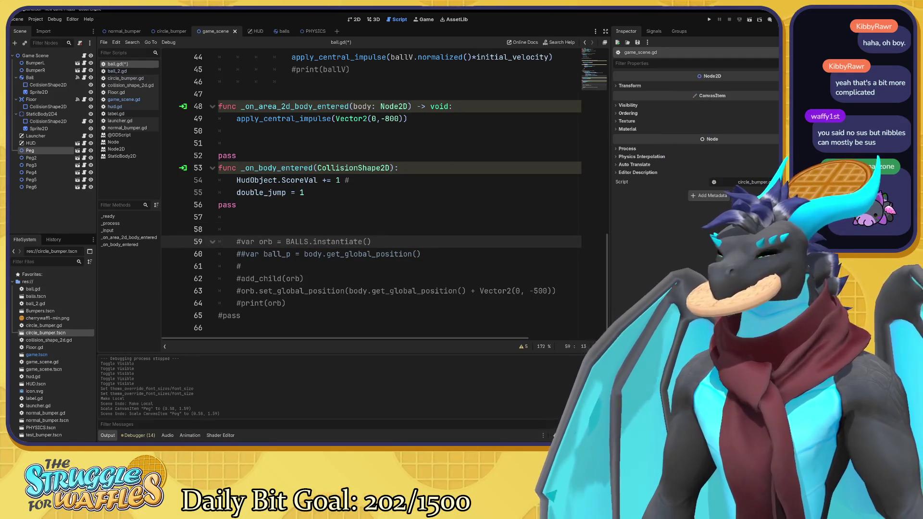
mouse_move(255, 180)
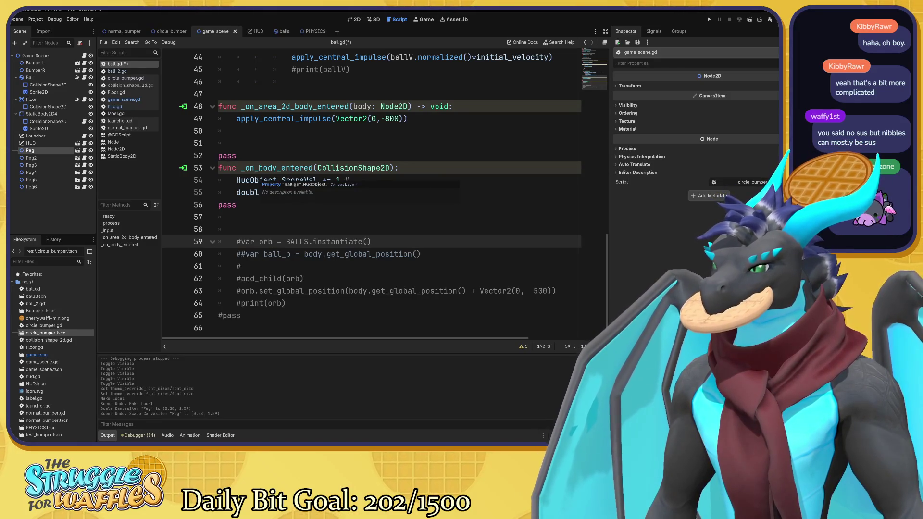
click(286, 303)
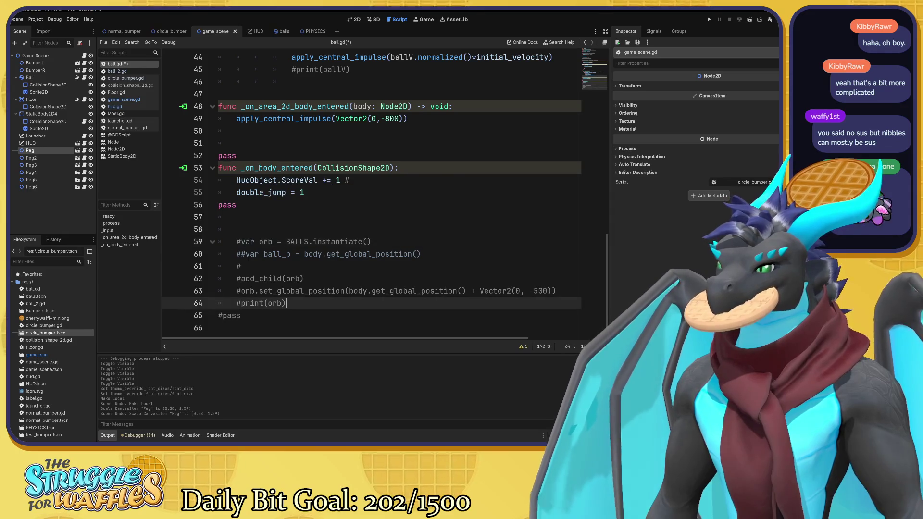
mouse_move(287, 303)
mouse_down()
mouse_move(243, 229)
mouse_move(248, 241)
mouse_move(237, 242)
mouse_up()
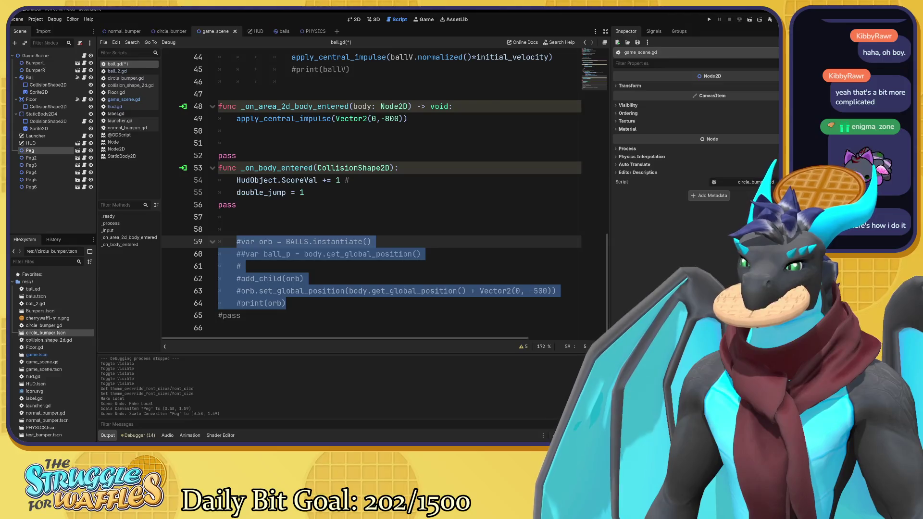
click(290, 278)
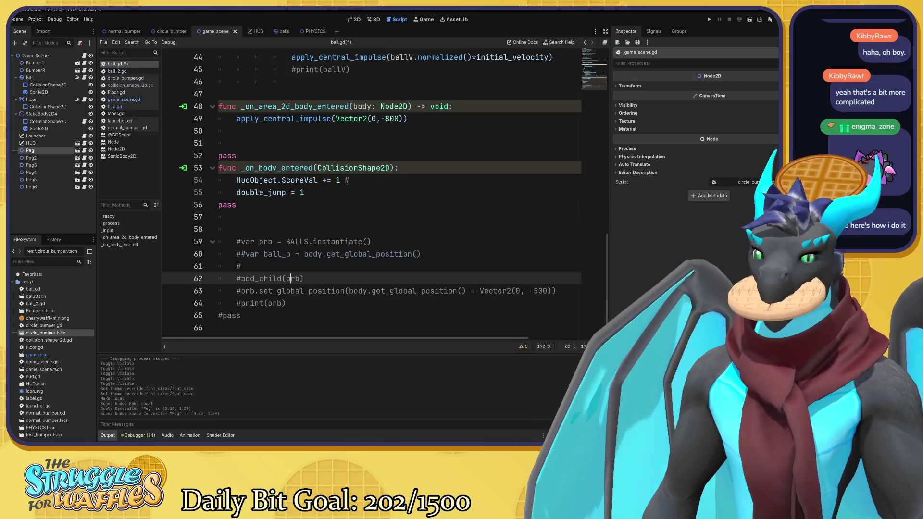
Add the comments '#adding to the score' and '#Resetting double jump' to the handler lines.
scroll(385, 193, up, 4)
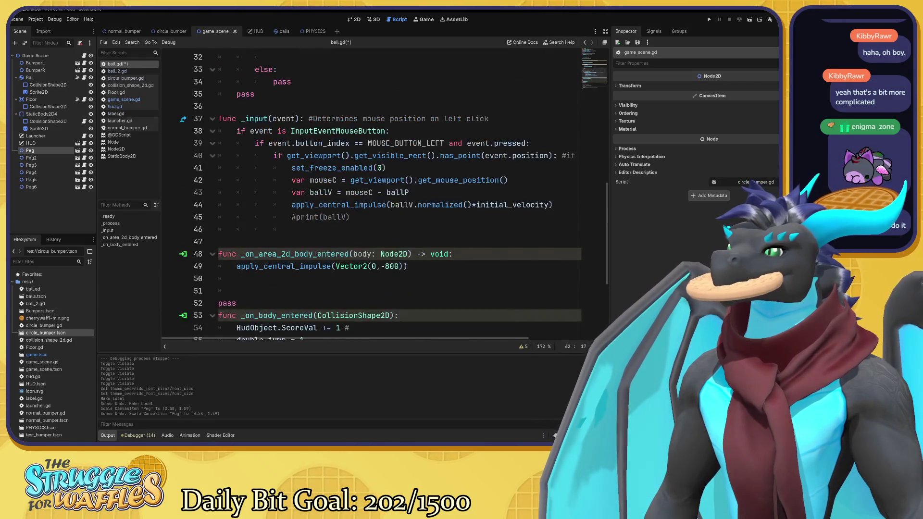
scroll(385, 193, down, 3)
click(350, 217)
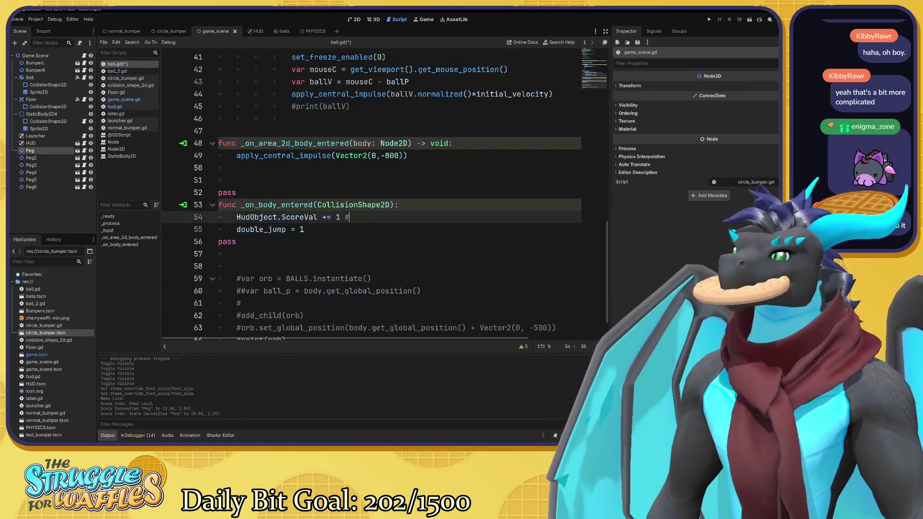
text(adding)
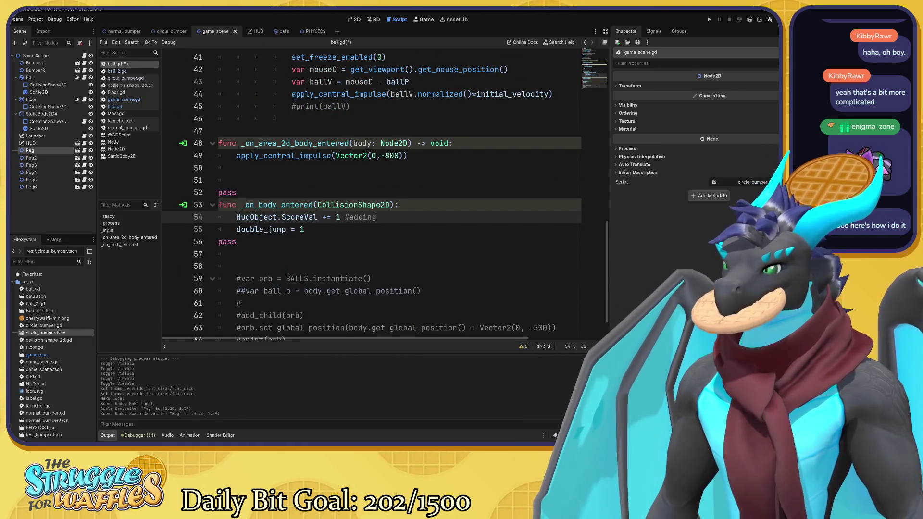
text( to the score)
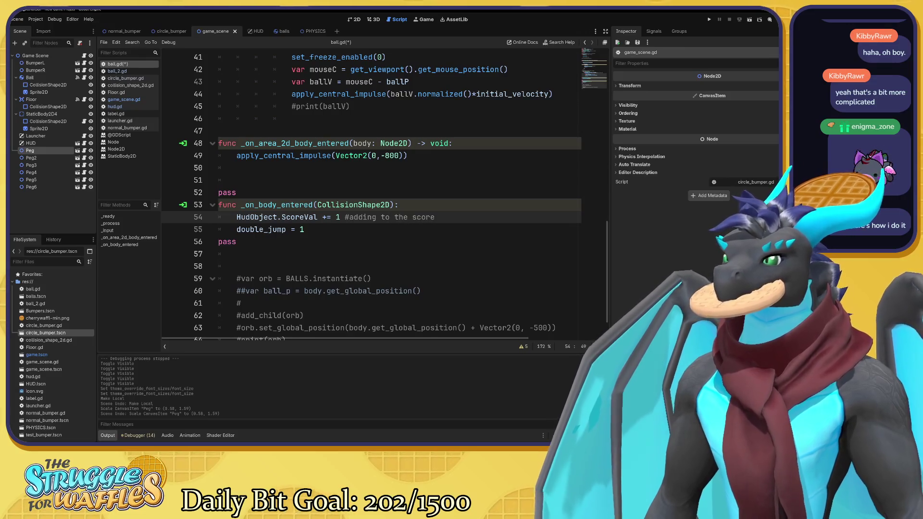
click(305, 229)
text(#R)
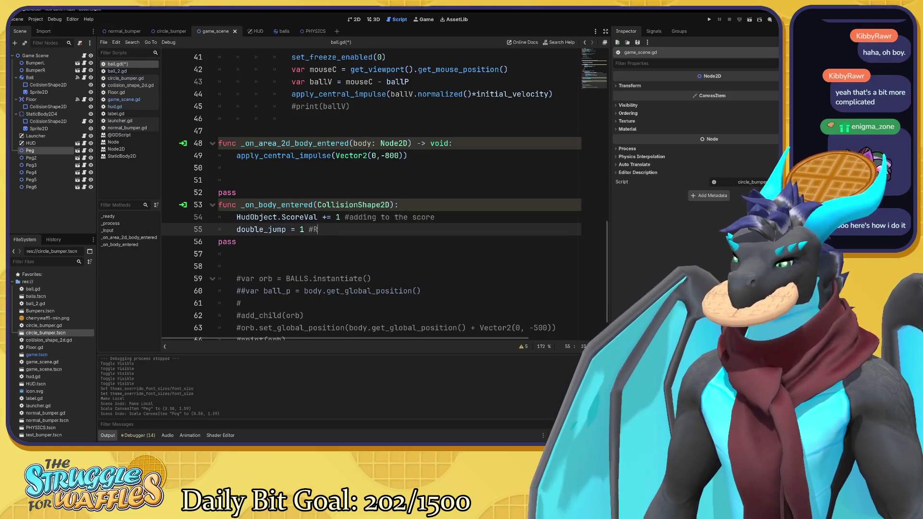
text(esetting )
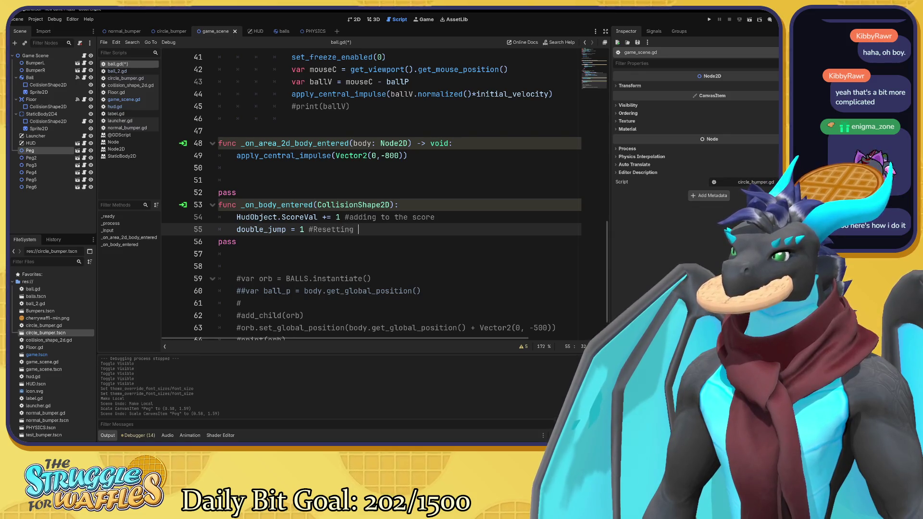
text(double joumm)
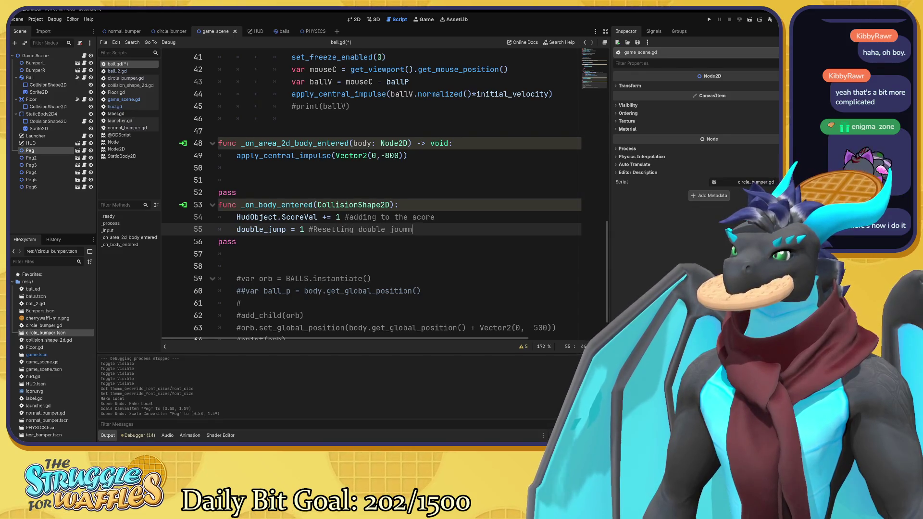
key(BackSpace)
key(BackSpace)
key(BackSpace)
text(ump)
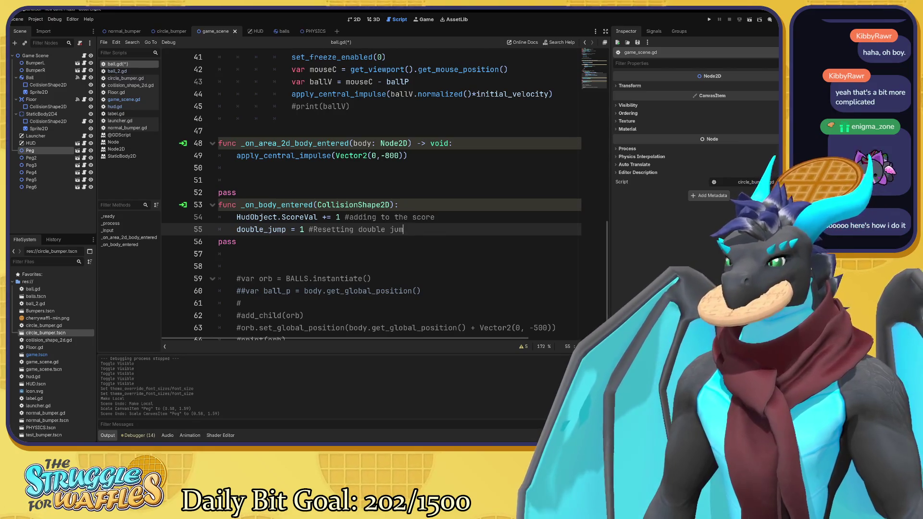
key(Return)
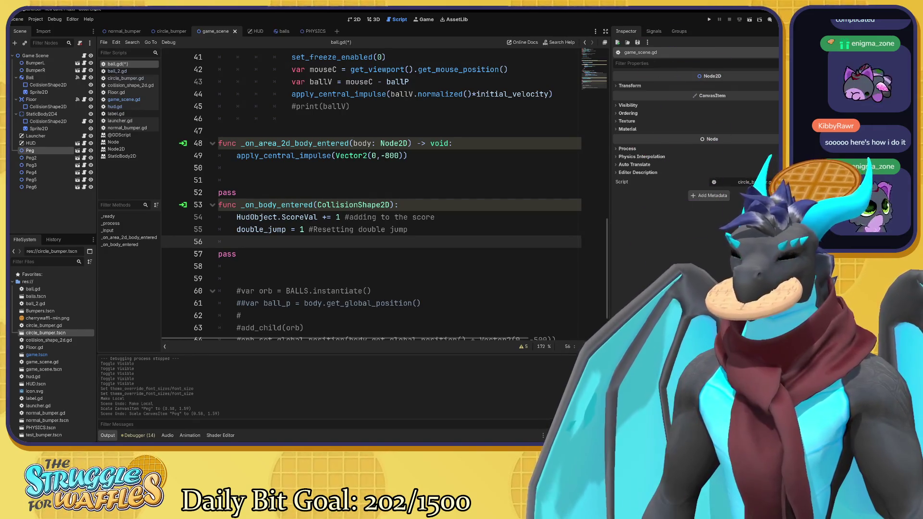
scroll(385, 192, up, 3)
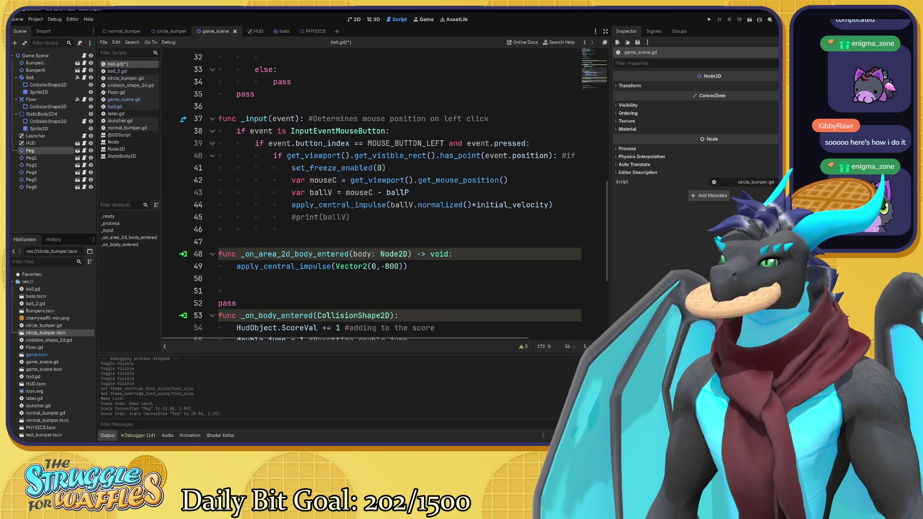
Add 'get_mouse position' at the end of the mouse position line.
click(508, 180)
text(#)
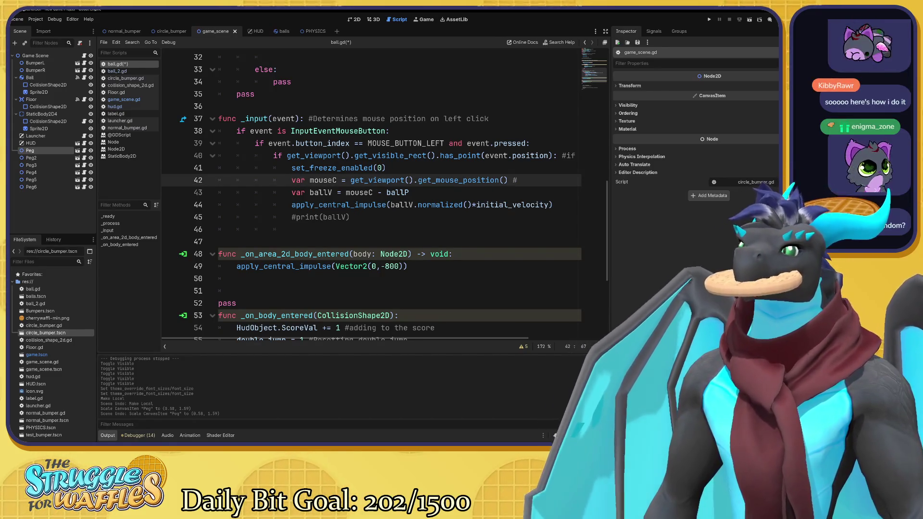
text(get_mo)
text(use)
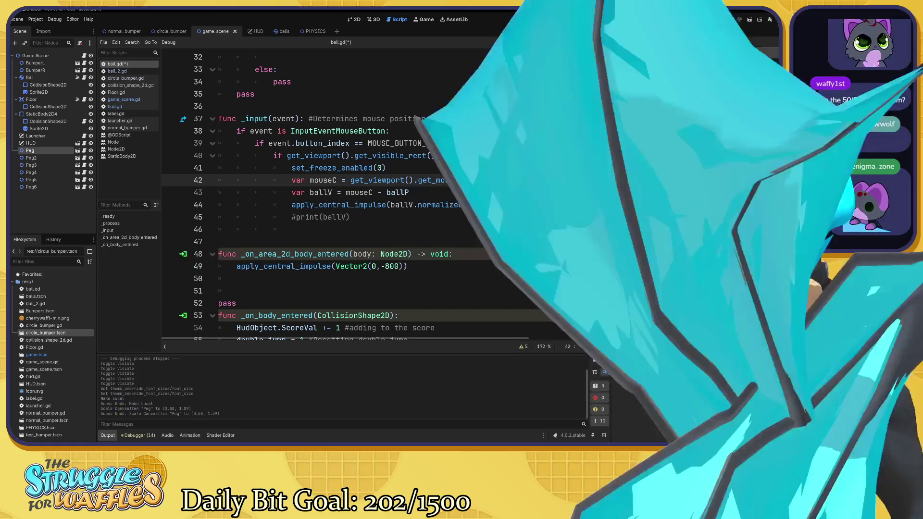
text(position() #get mouse position)
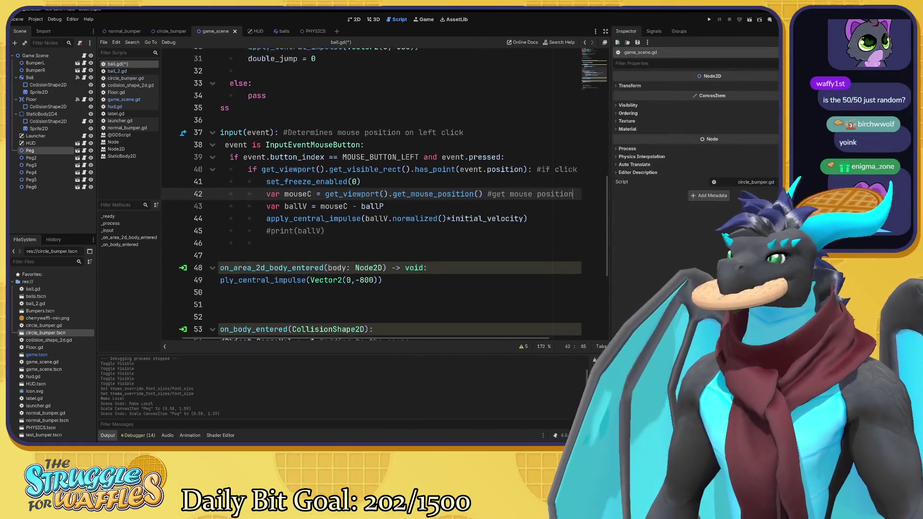
scroll(375, 192, up, 5)
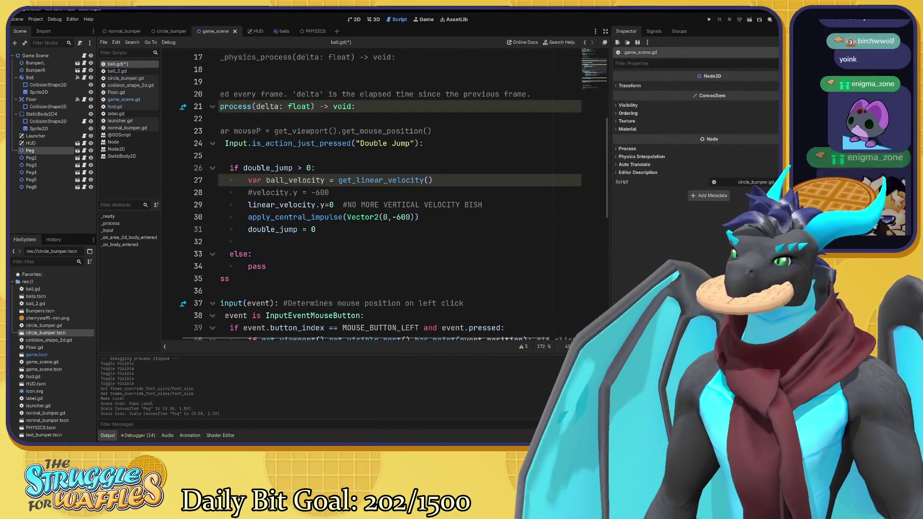
scroll(292, 312, down, 2)
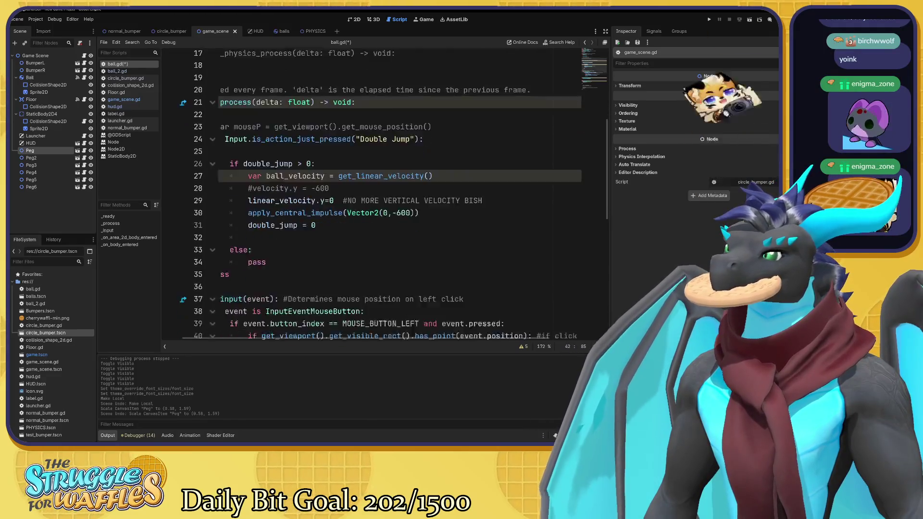
drag(294, 339, 229, 346)
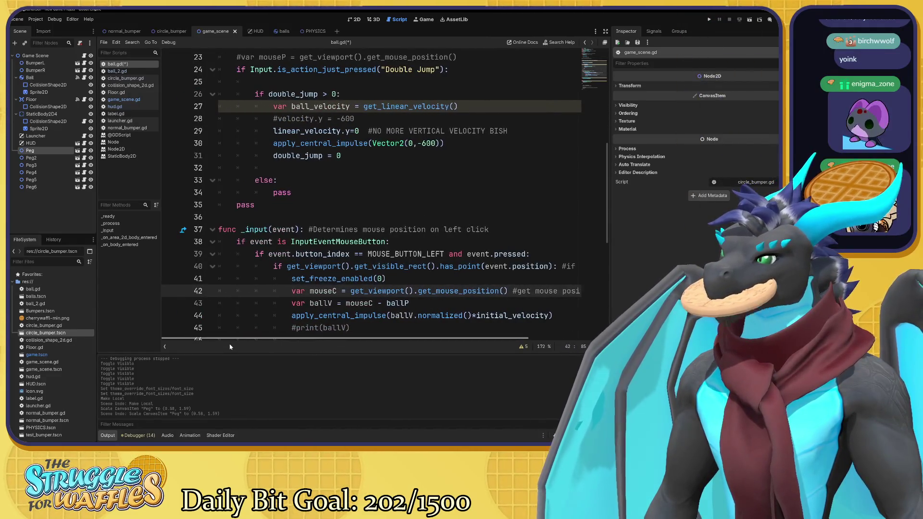
scroll(384, 193, up, 5)
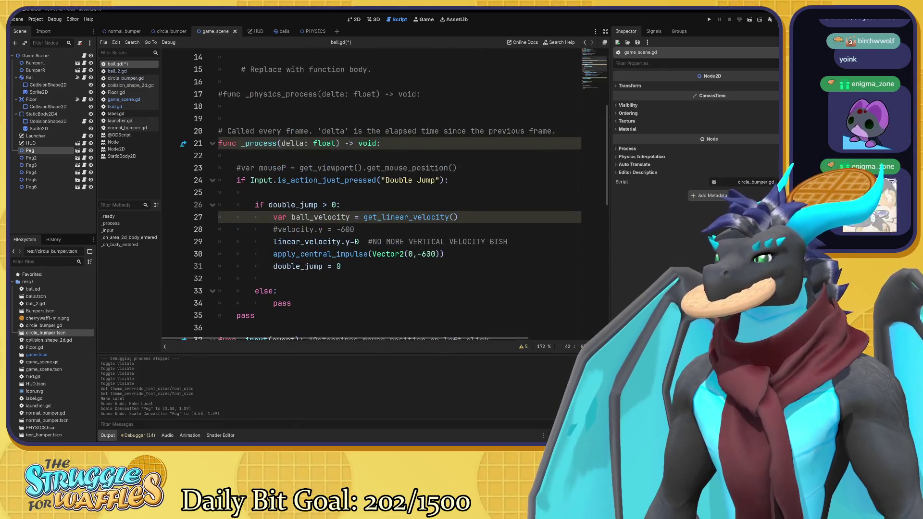
scroll(384, 192, up, 1)
scroll(378, 197, up, 2)
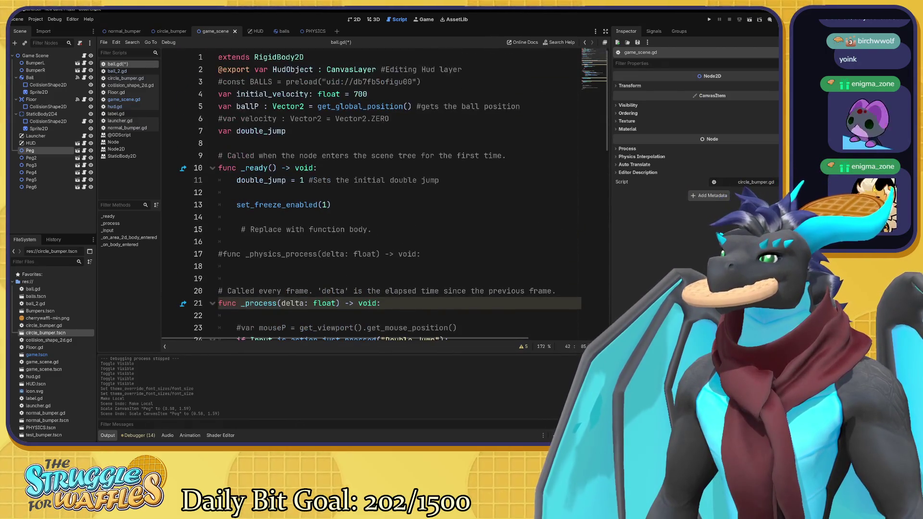
Comment the freeze call '#freezes the ball on start' and save the work.
click(331, 204)
text(#freezes the )
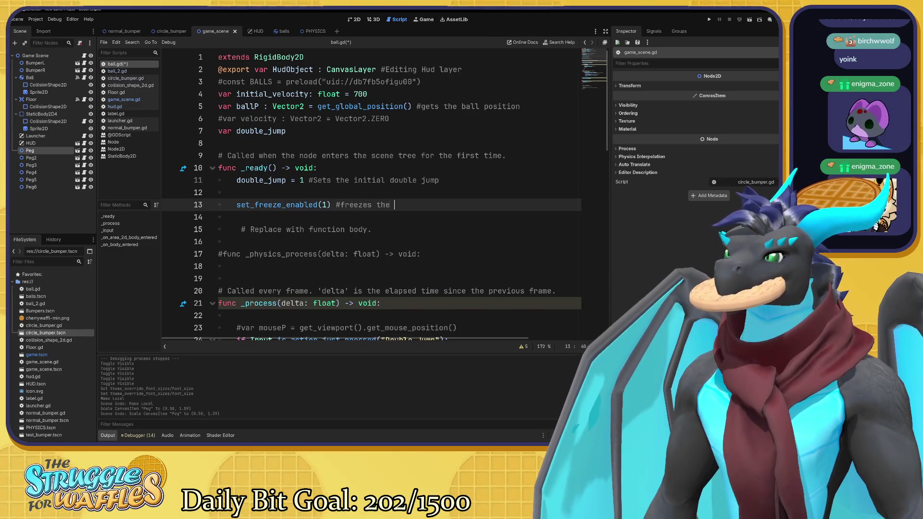
text(ball)
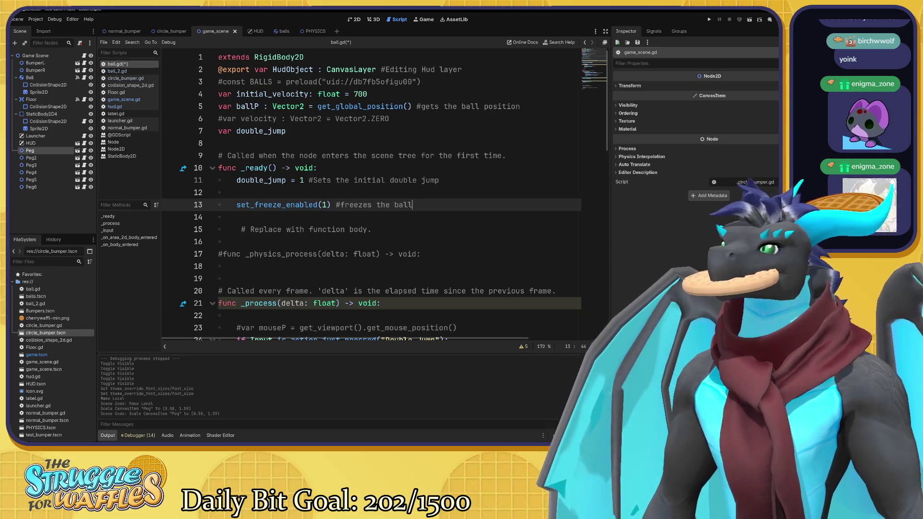
text( on start)
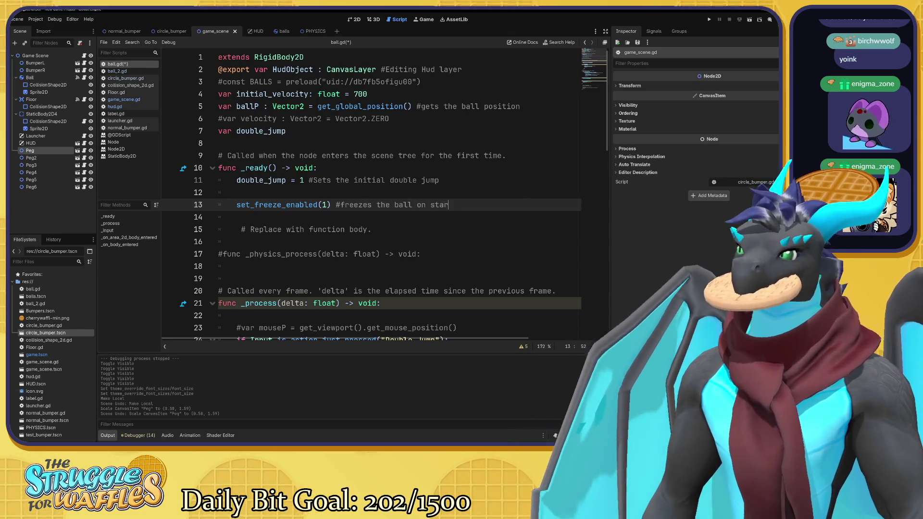
click(290, 130)
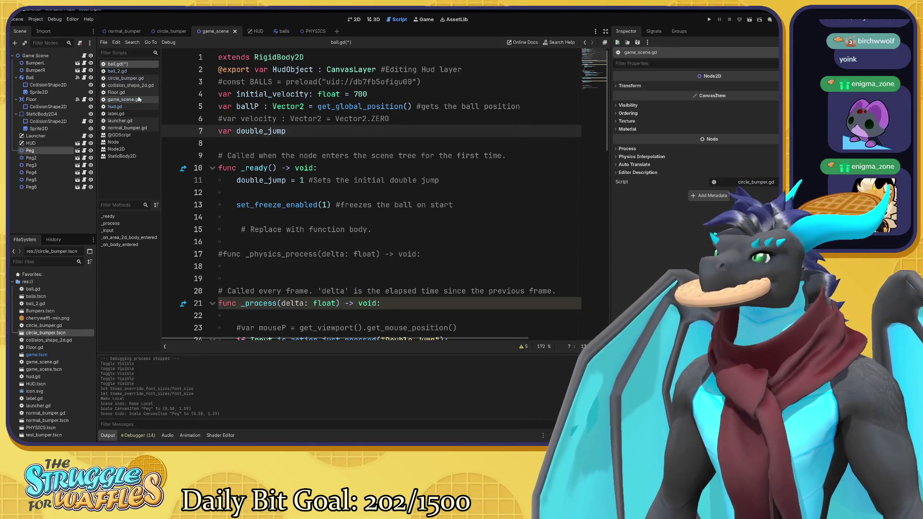
click(131, 78)
Save, then review circle_bumper.gd, ball.gd and ball_2.gd, ending on Floor.gd.
click(132, 64)
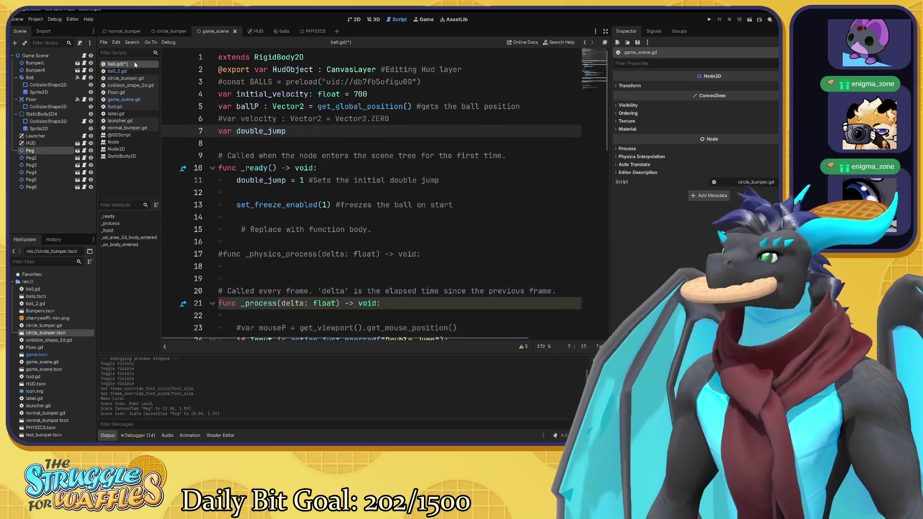
key(ctrl+s)
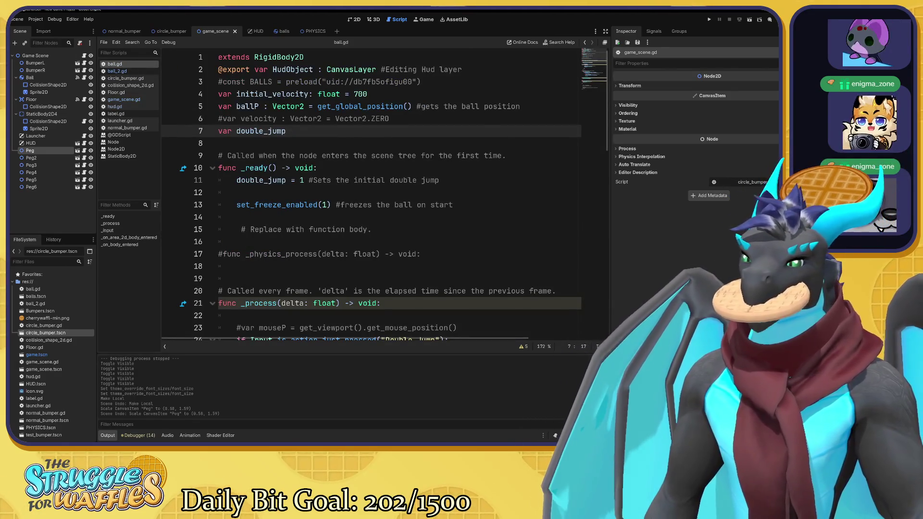
click(126, 78)
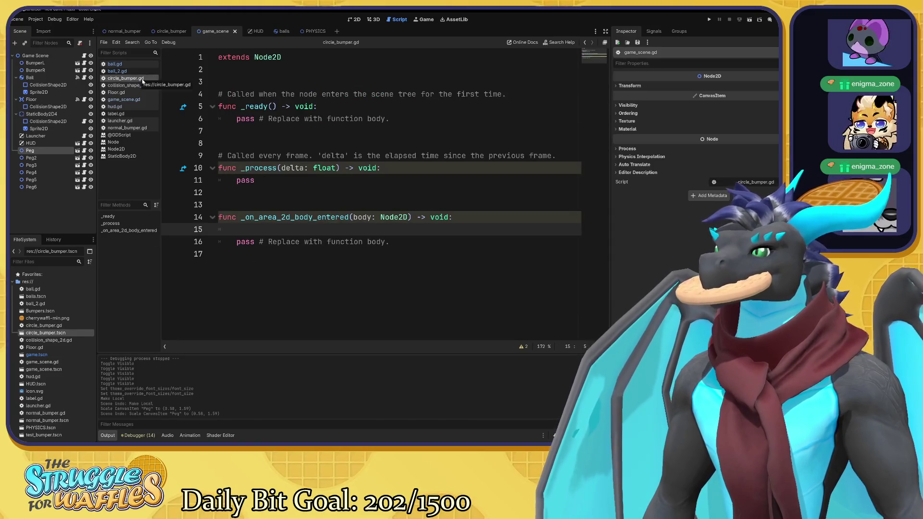
click(115, 64)
scroll(370, 192, down, 15)
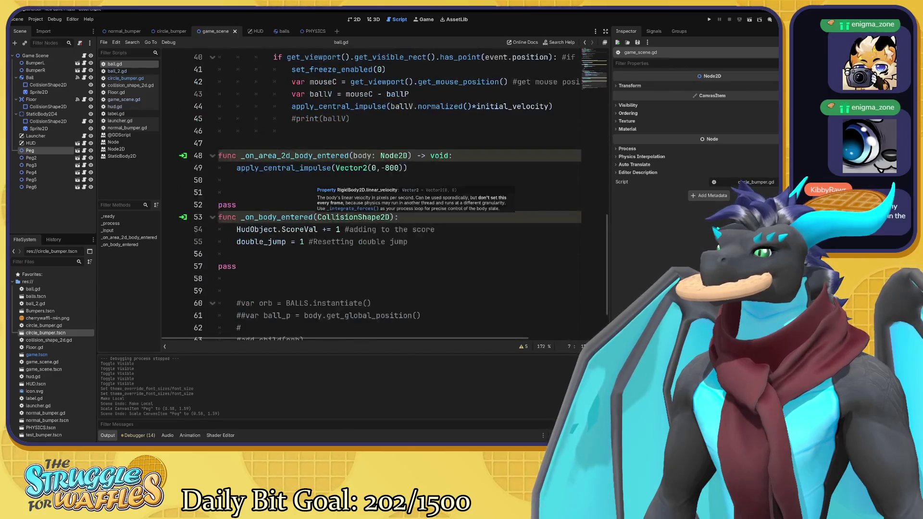
click(118, 71)
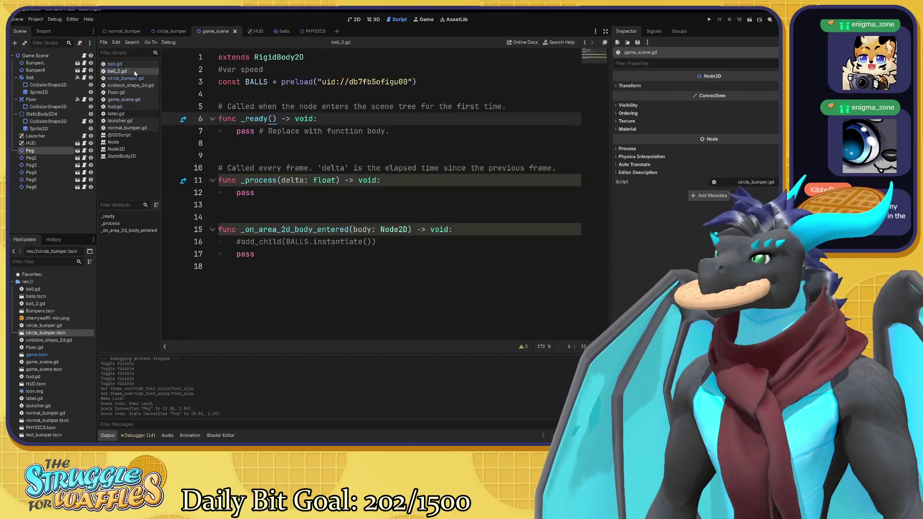
click(140, 86)
click(142, 92)
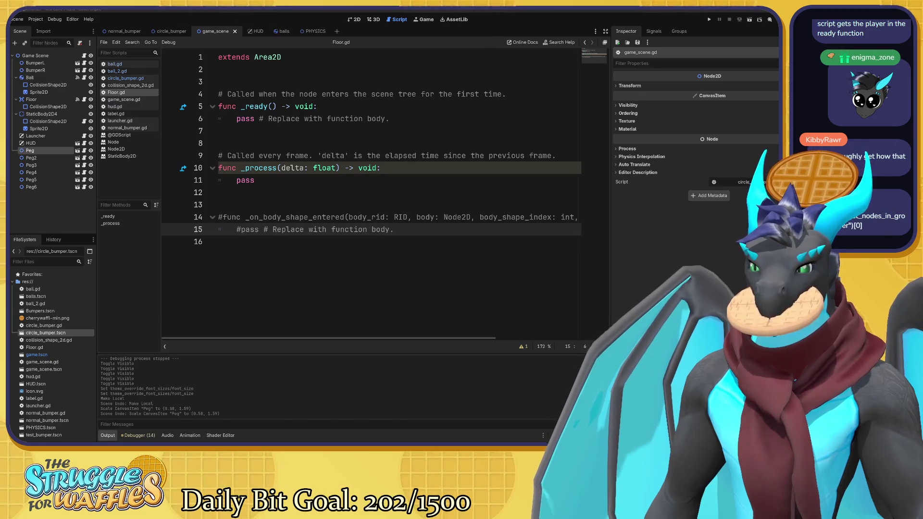
Show the Groups dock, check the Peg node's context menu, then switch to the HUD scene.
click(680, 32)
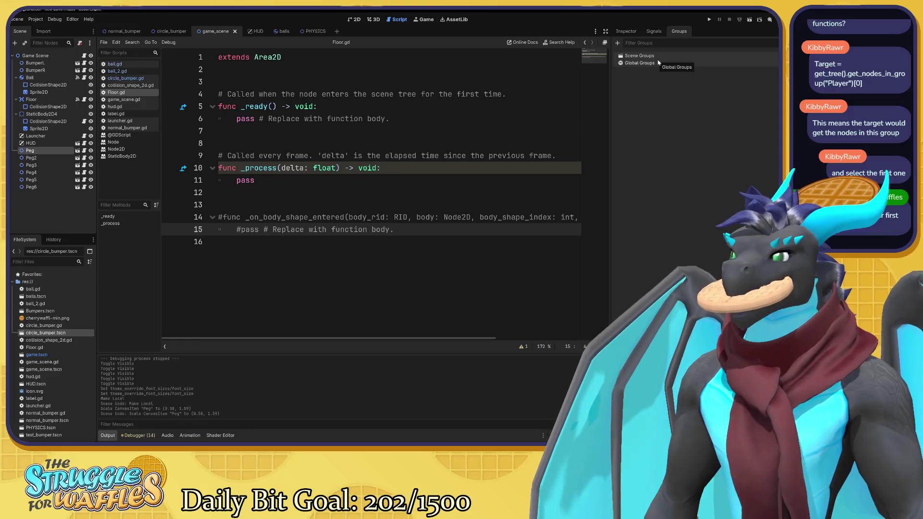
right_click(61, 150)
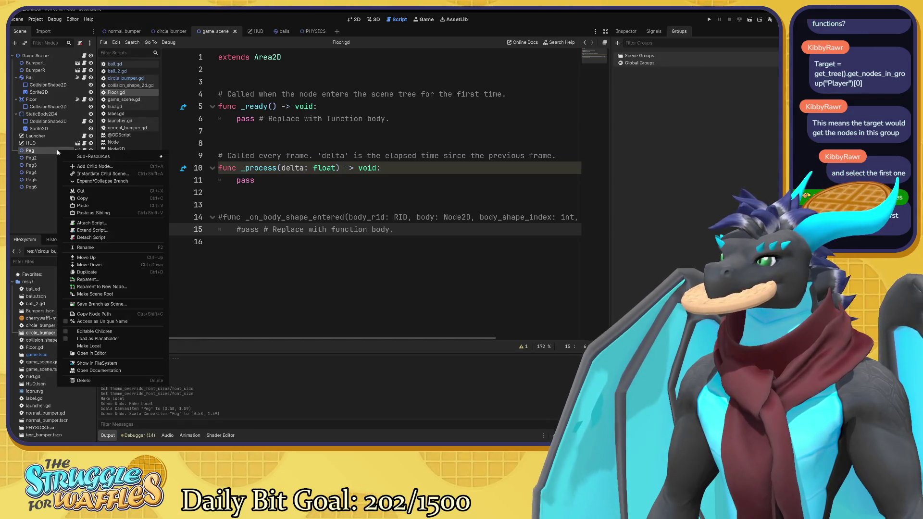
click(288, 305)
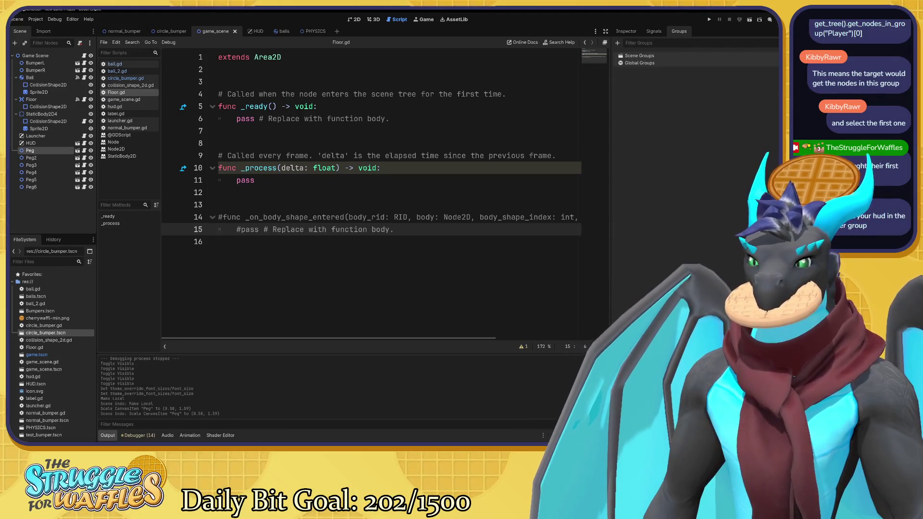
click(255, 31)
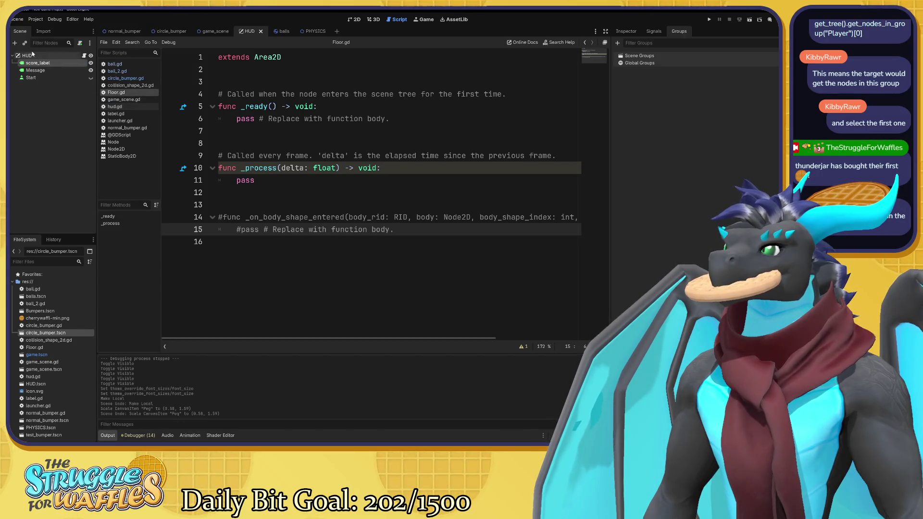
Open the Create New Group dialog from the Groups dock's + button.
mouse_move(27, 55)
mouse_down()
mouse_move(29, 67)
mouse_move(571, 78)
mouse_move(669, 59)
mouse_move(481, 70)
mouse_move(245, 53)
mouse_move(48, 57)
mouse_up()
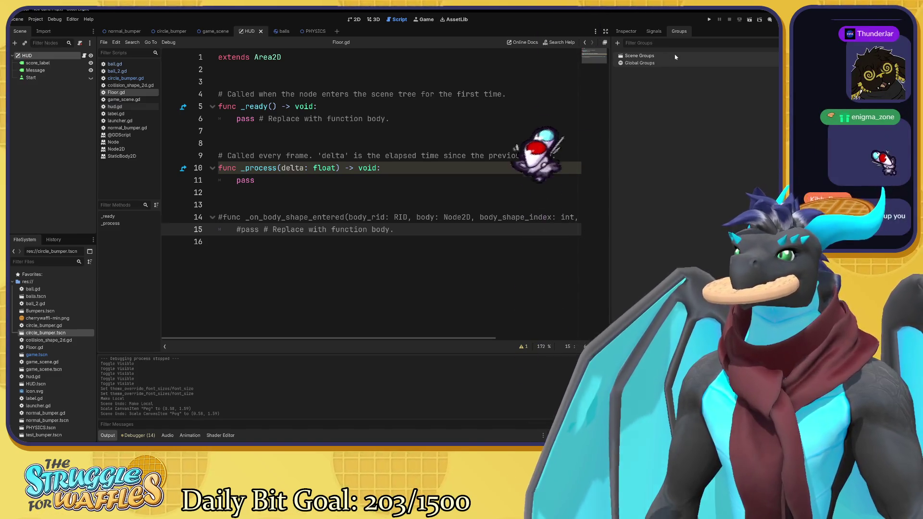
click(617, 43)
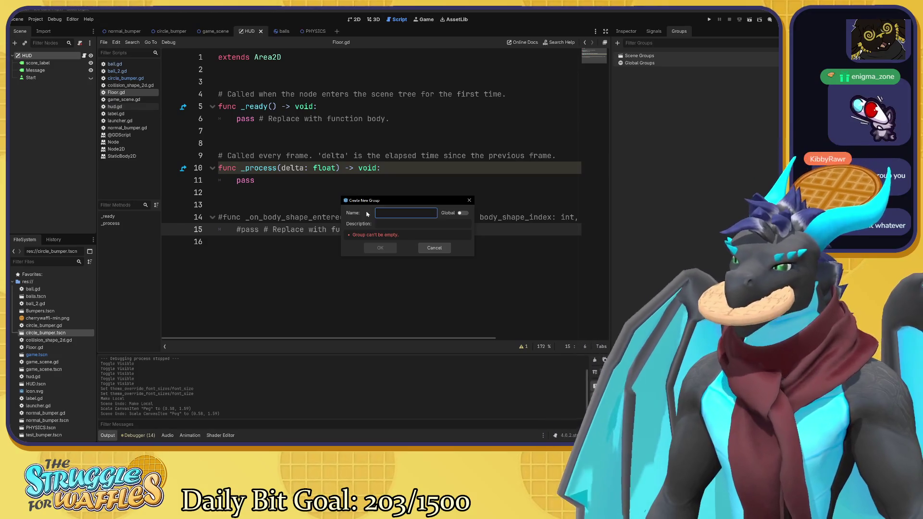
Name the new group 'Pegs', confirm it, and set a HUD node's membership in it.
text(P)
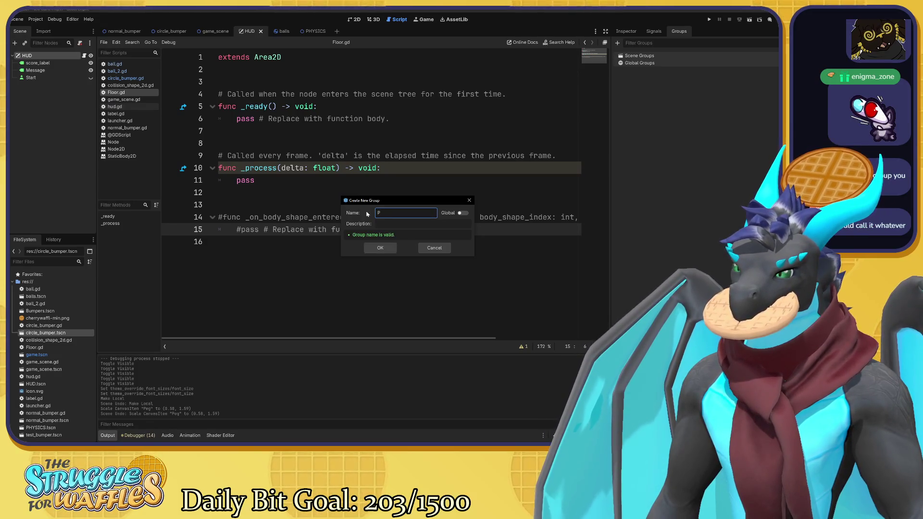
key(BackSpace)
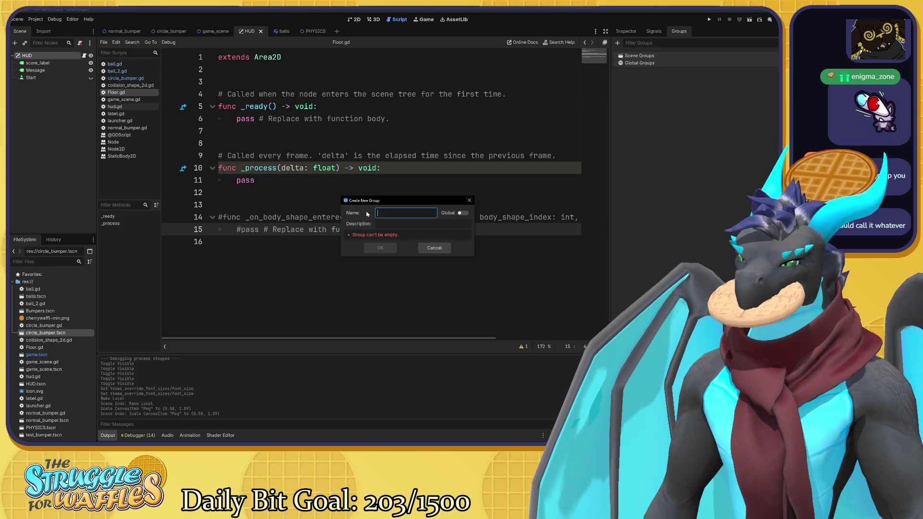
text(Pegs)
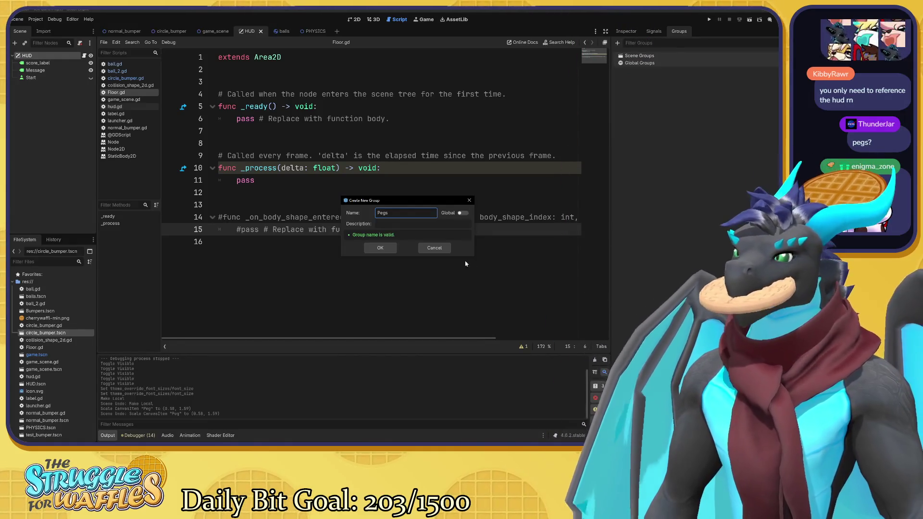
click(382, 249)
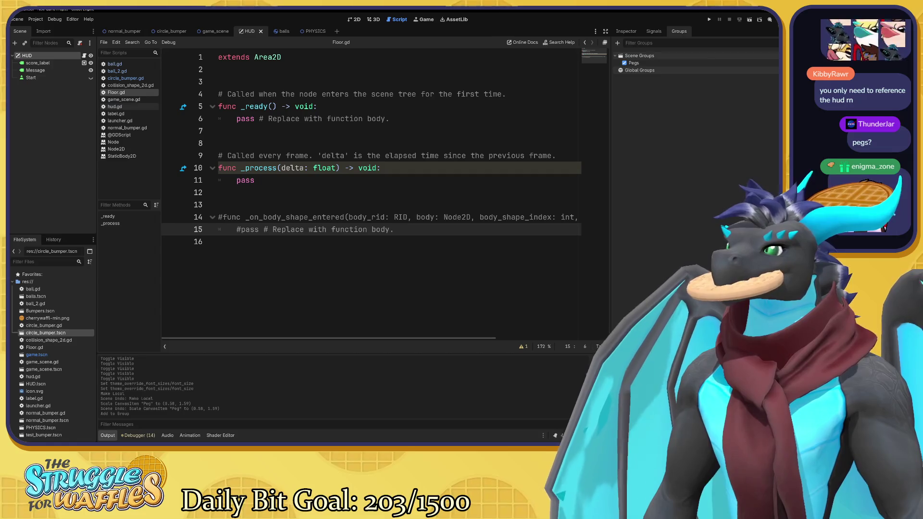
mouse_move(48, 56)
mouse_down()
mouse_move(350, 93)
mouse_move(650, 63)
mouse_up()
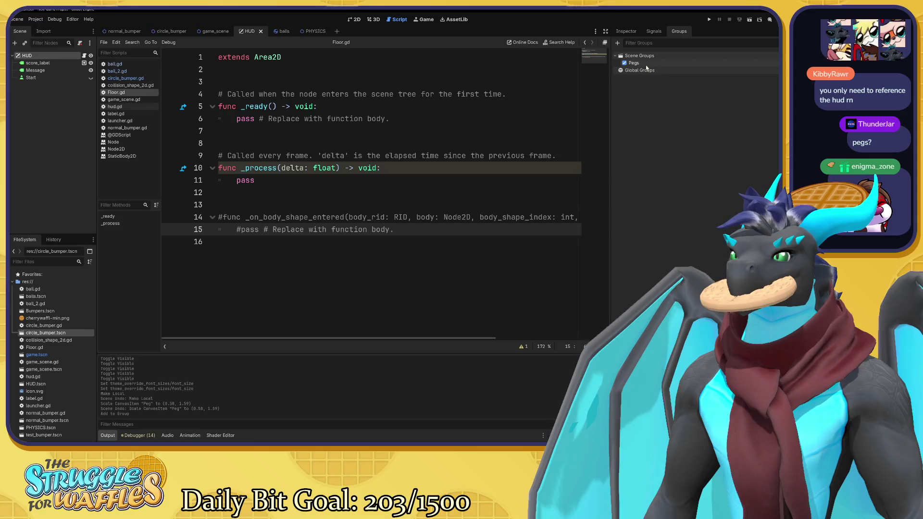
click(646, 64)
click(646, 64)
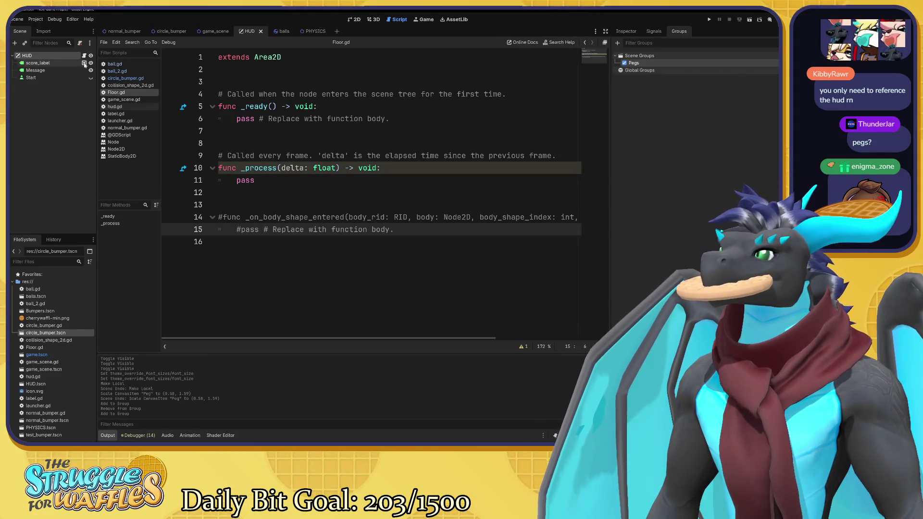
click(58, 56)
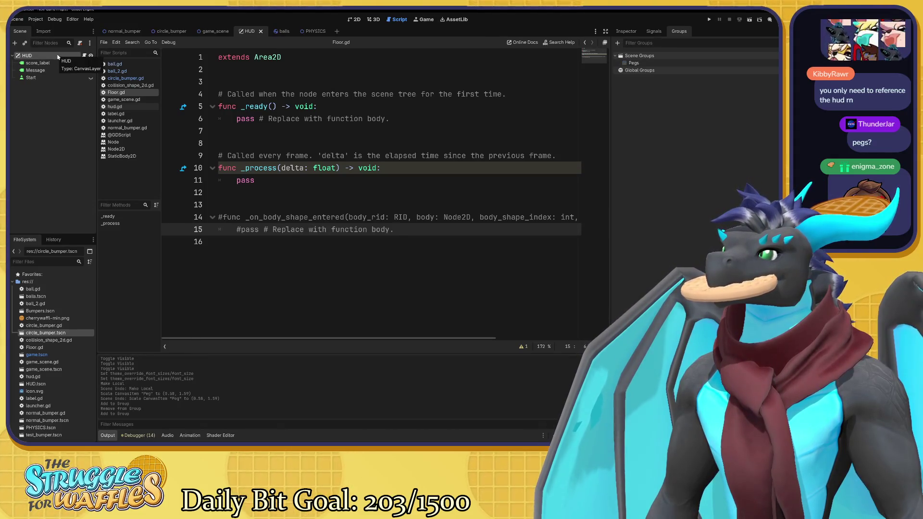
click(58, 63)
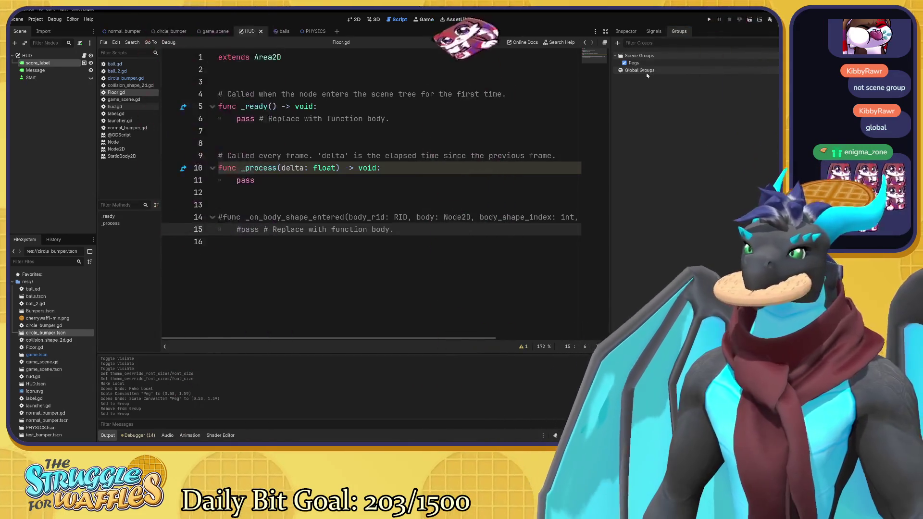
Create a global group named 'Hud' and bring the HUD node over to it.
click(617, 42)
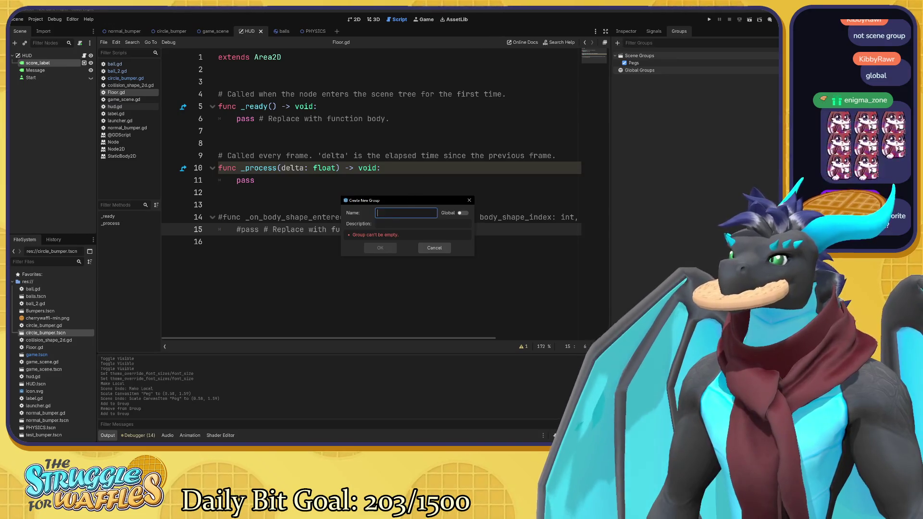
click(460, 214)
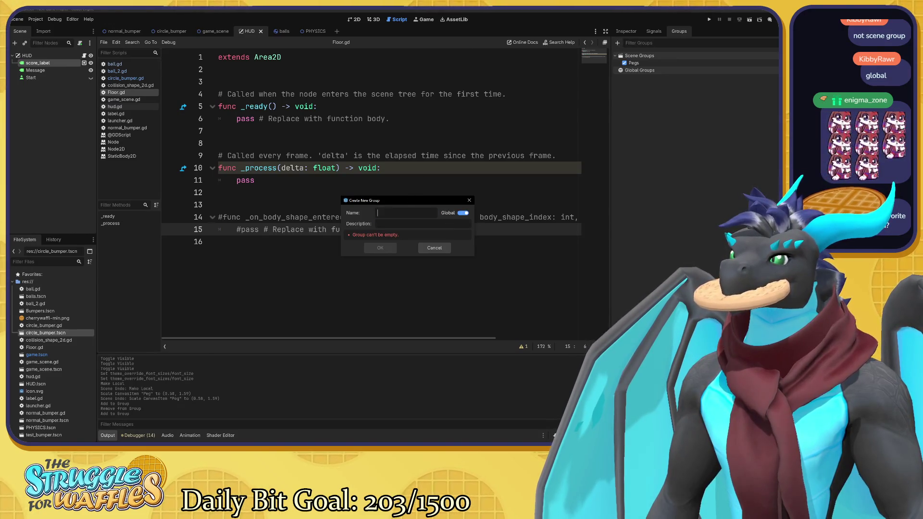
click(377, 213)
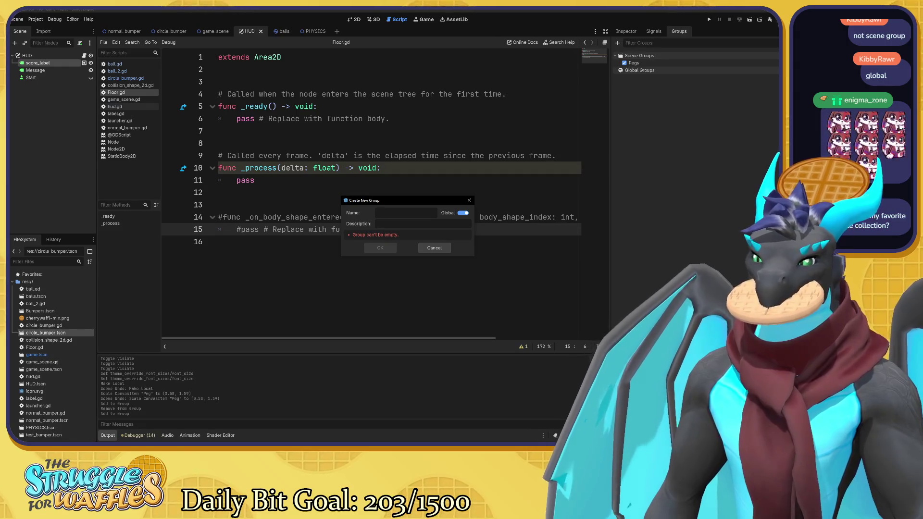
text(P)
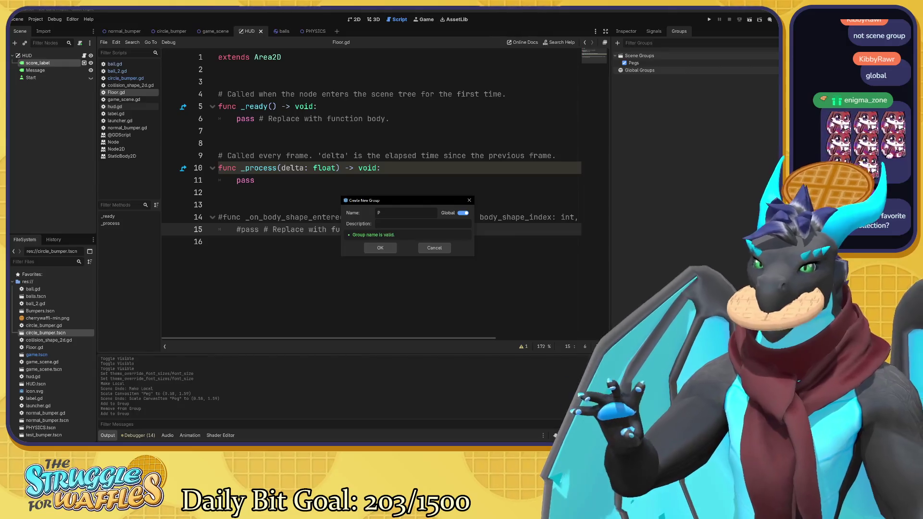
key(BackSpace)
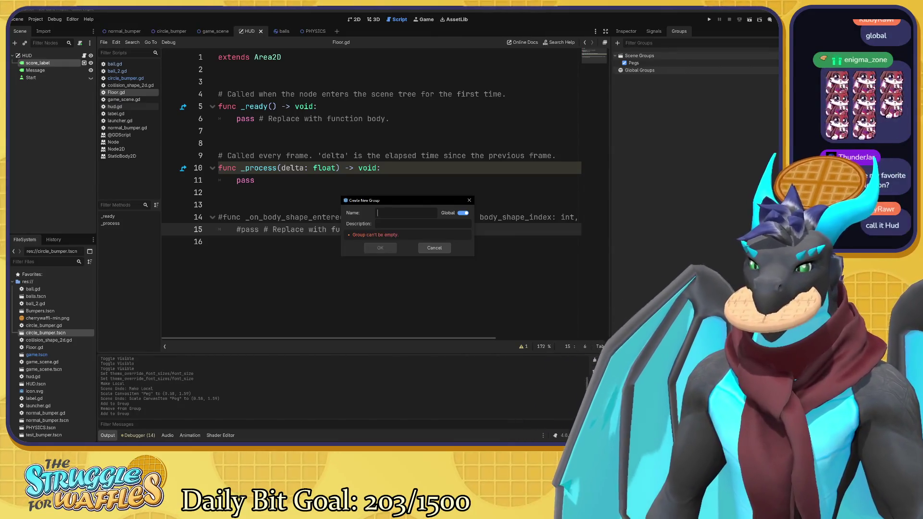
text(Hud.)
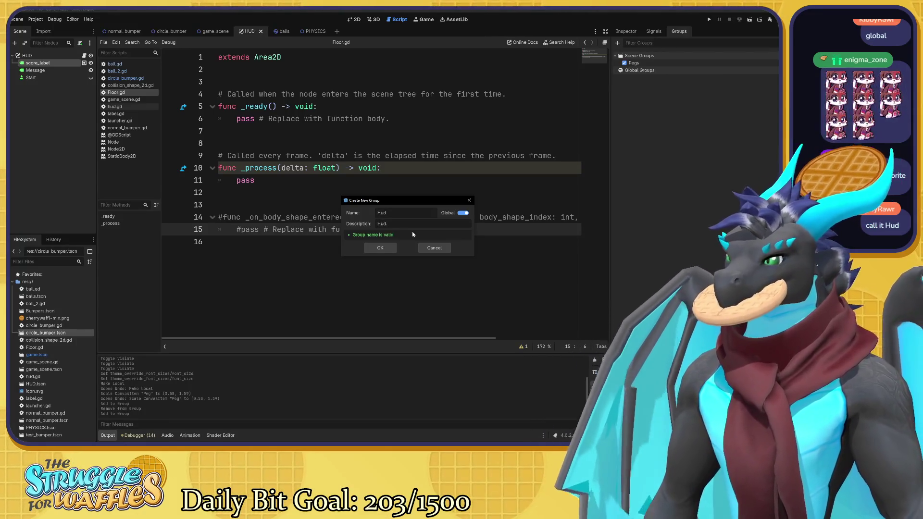
click(380, 248)
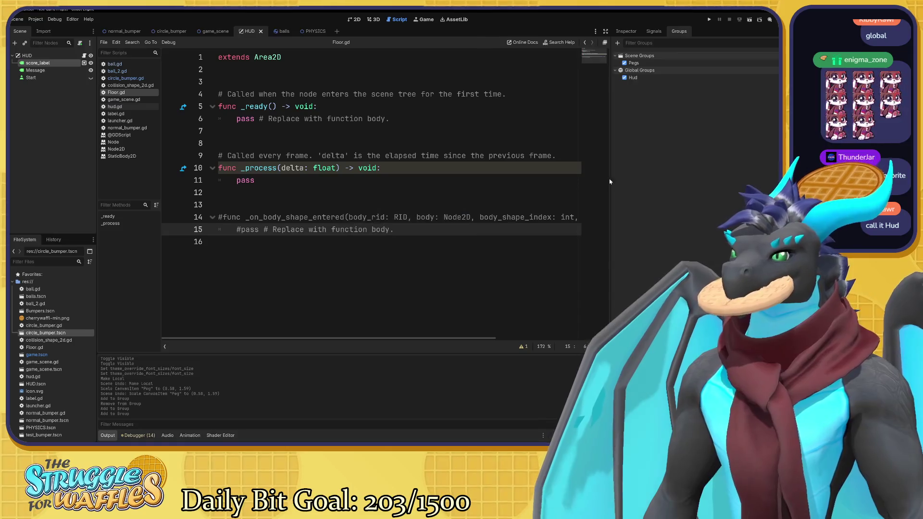
mouse_move(27, 56)
mouse_down()
mouse_move(237, 94)
mouse_move(662, 82)
mouse_up()
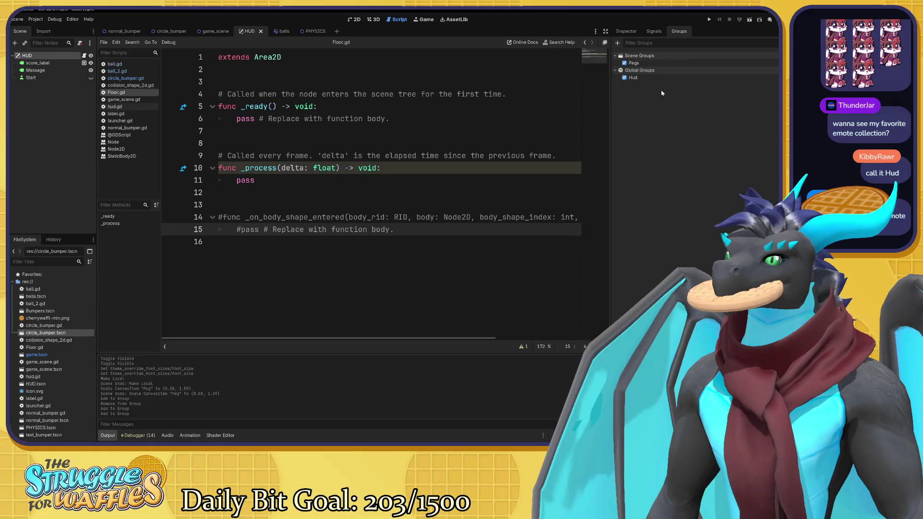
Check the group memberships of the HUD, score_label and Message nodes.
mouse_move(84, 65)
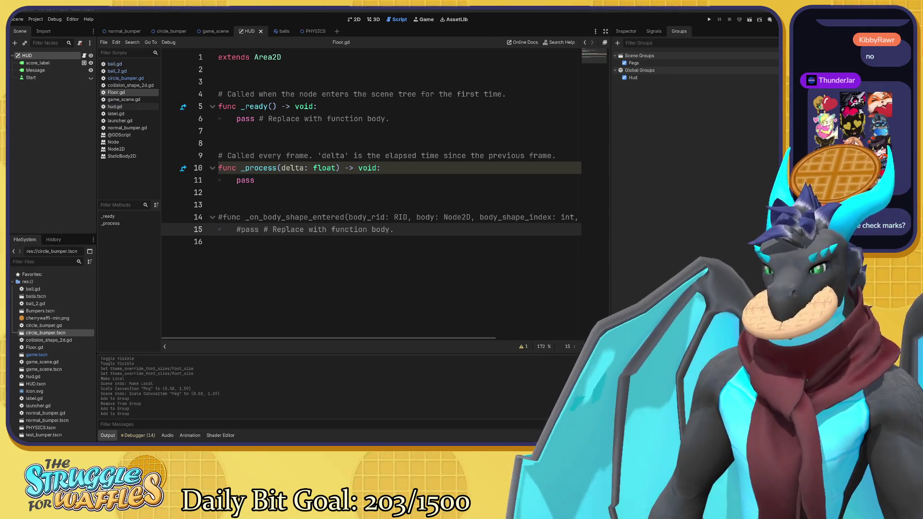
key(Down)
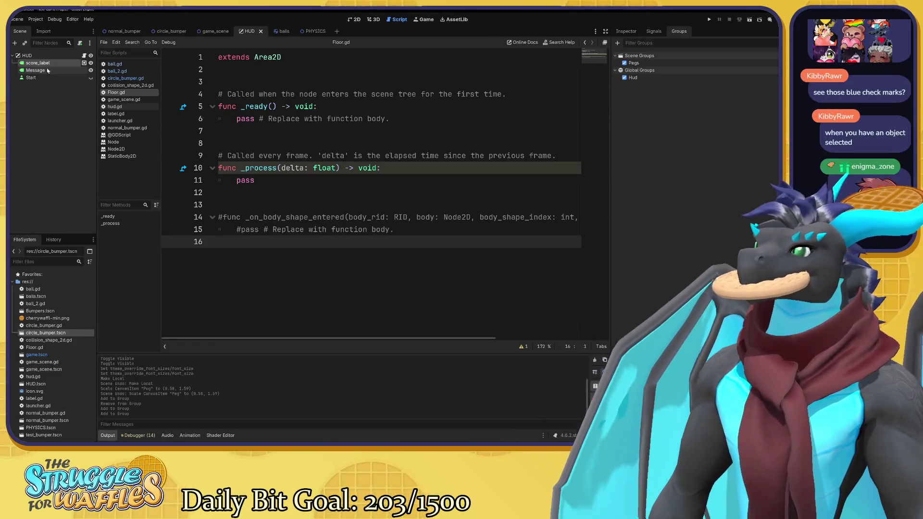
click(46, 71)
click(45, 64)
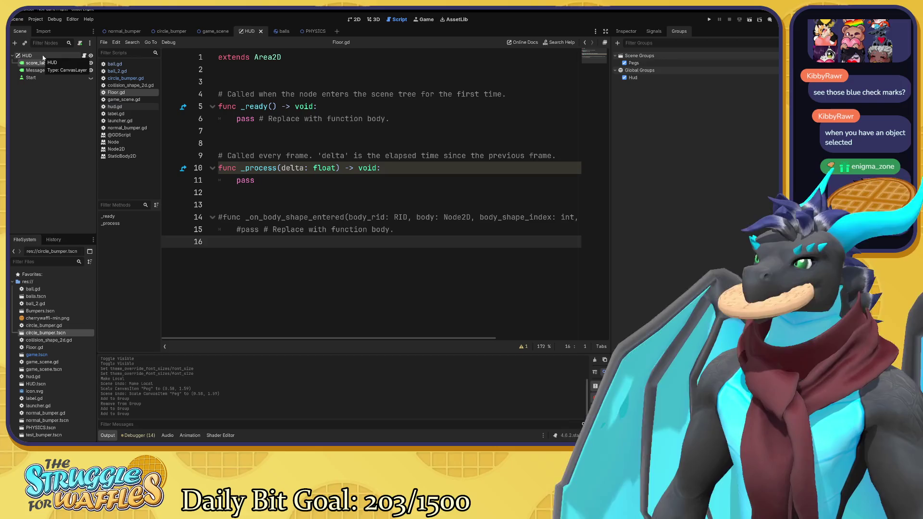
click(42, 56)
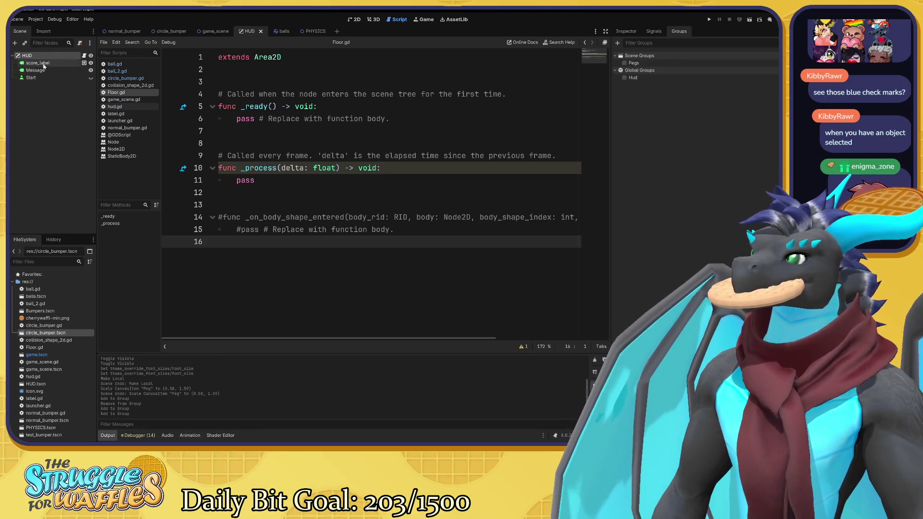
click(43, 65)
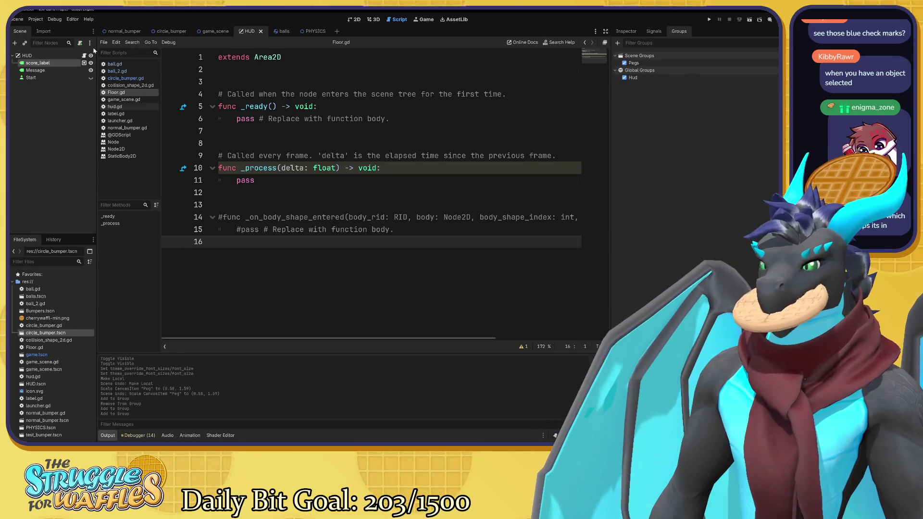
click(44, 70)
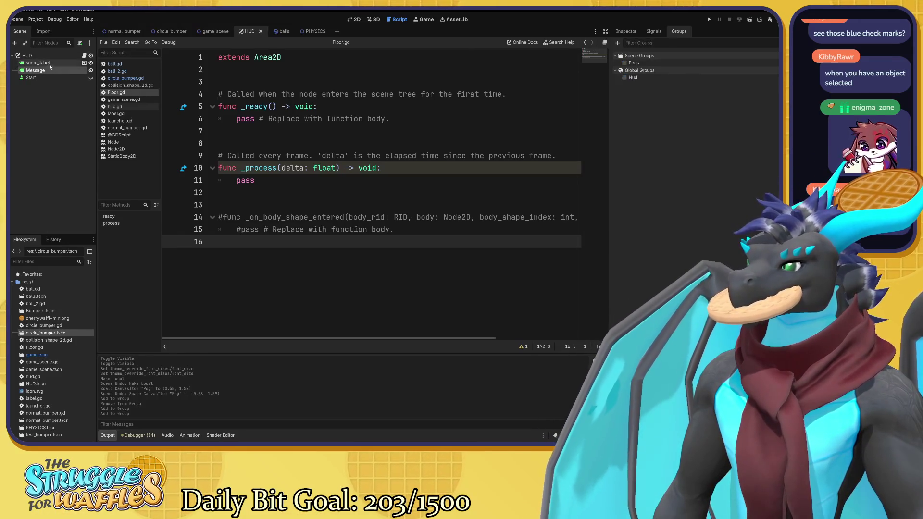
click(91, 78)
click(90, 78)
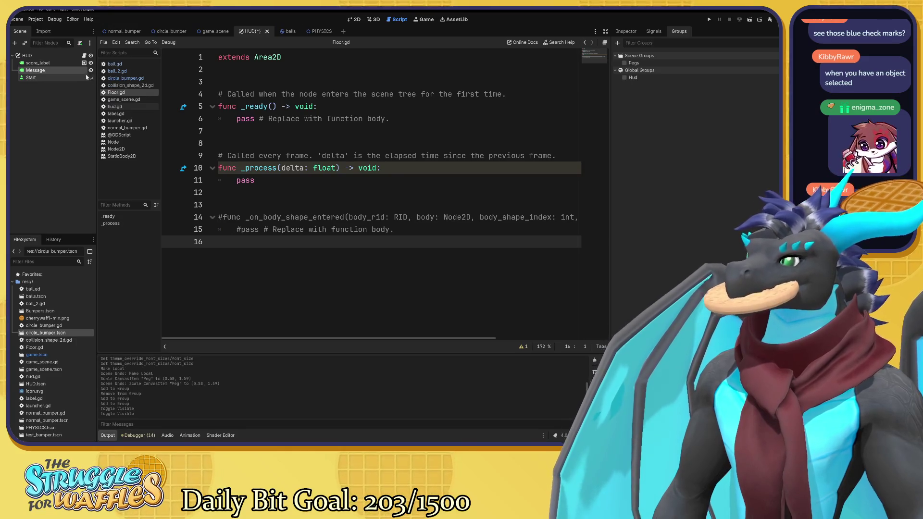
click(76, 63)
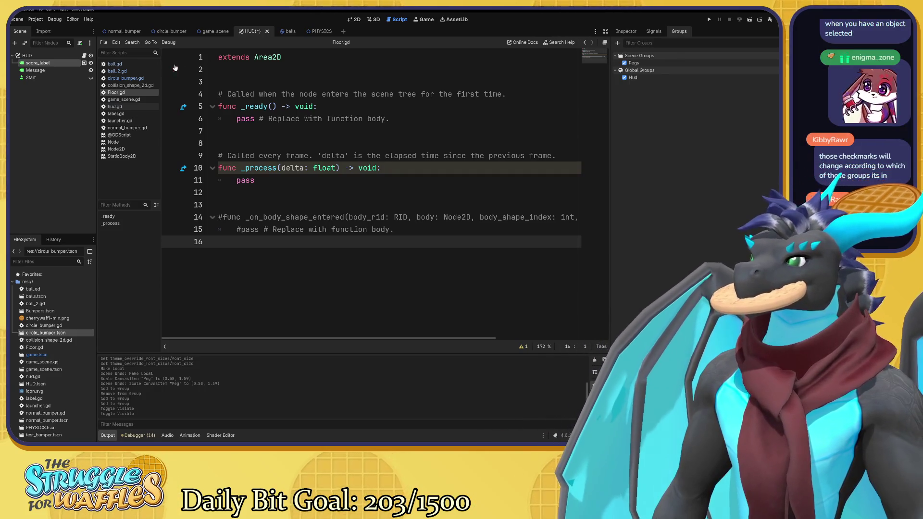
Put HUD in the global Hud group, remove score_label from Pegs and Hud, and save.
click(68, 57)
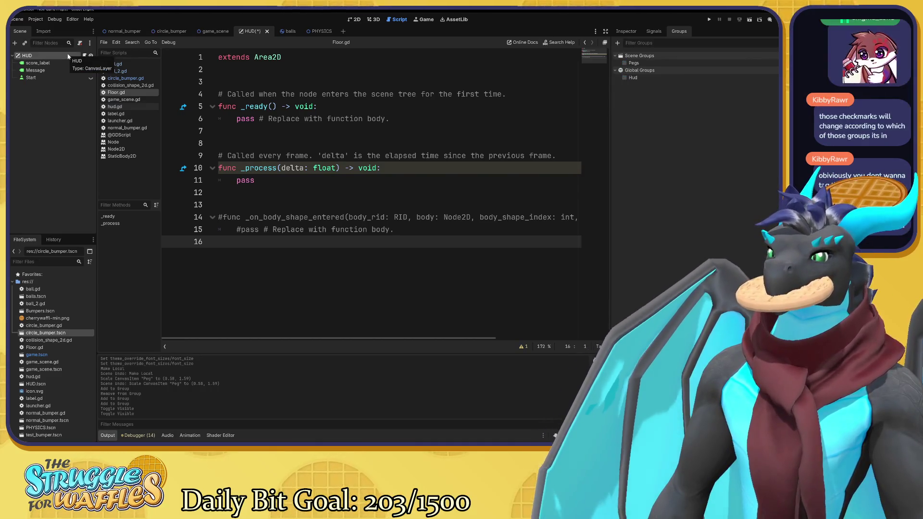
drag(68, 57, 628, 78)
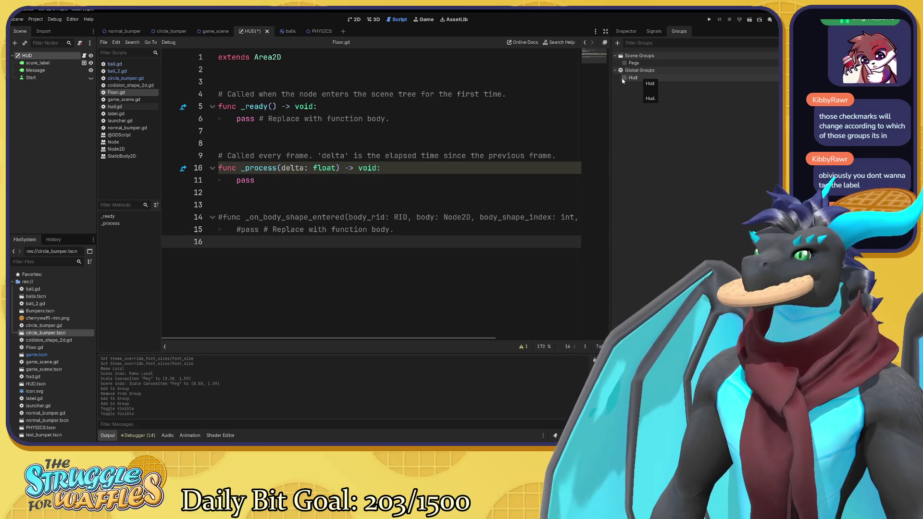
click(624, 78)
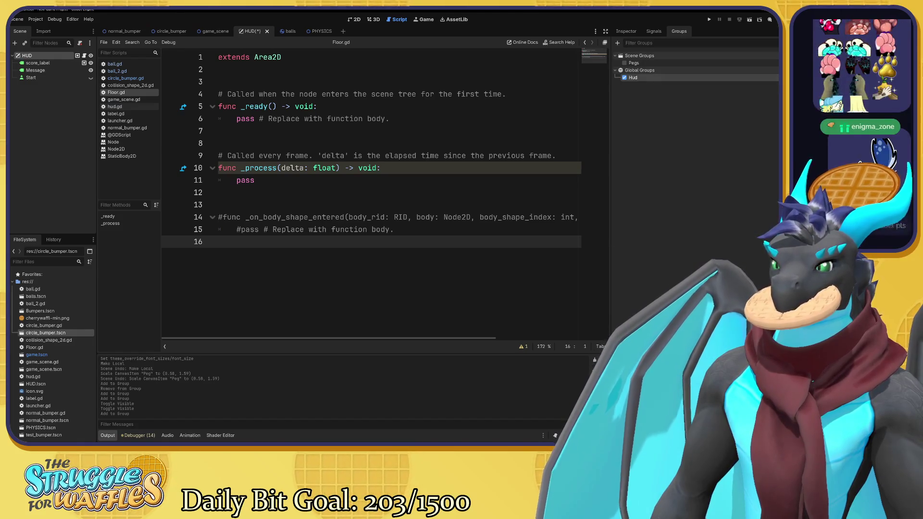
click(71, 62)
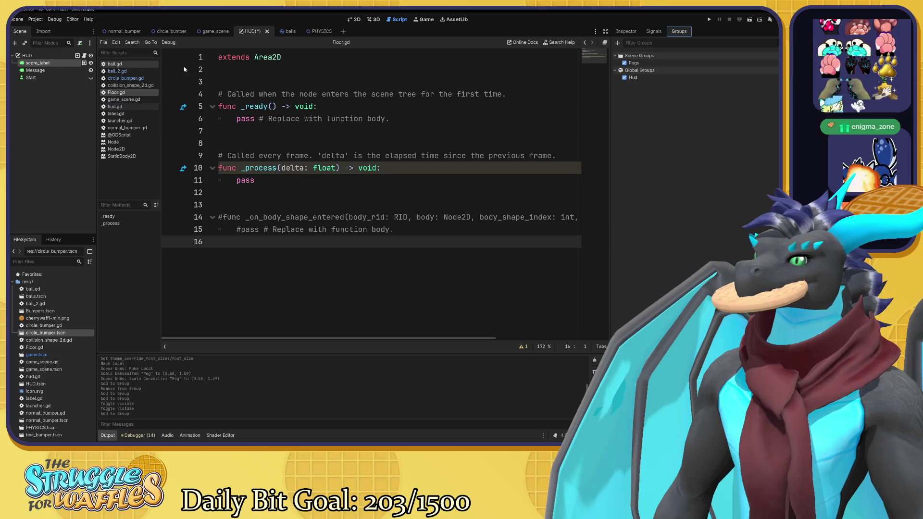
click(625, 63)
click(624, 77)
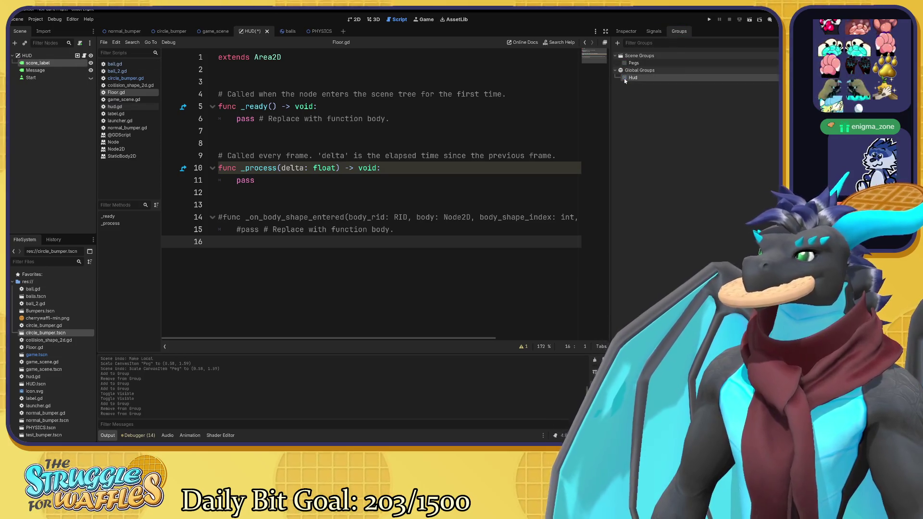
click(48, 57)
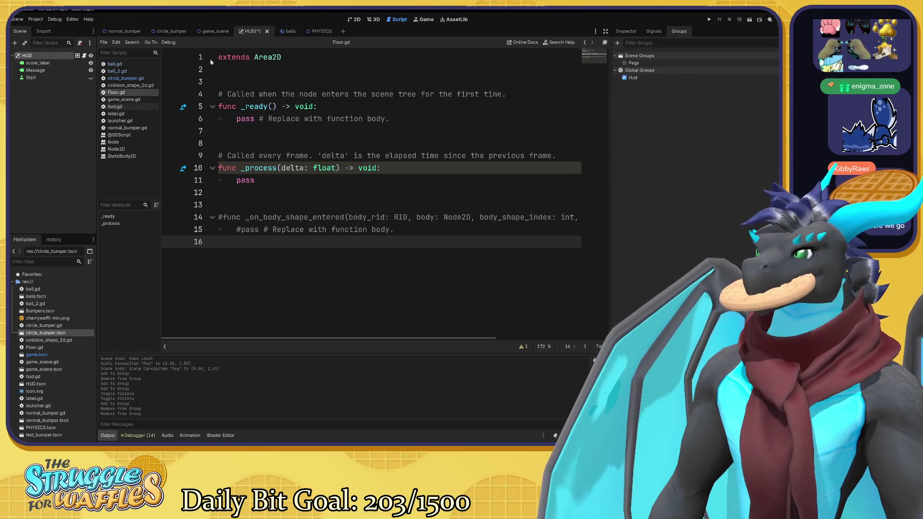
key(ctrl+s)
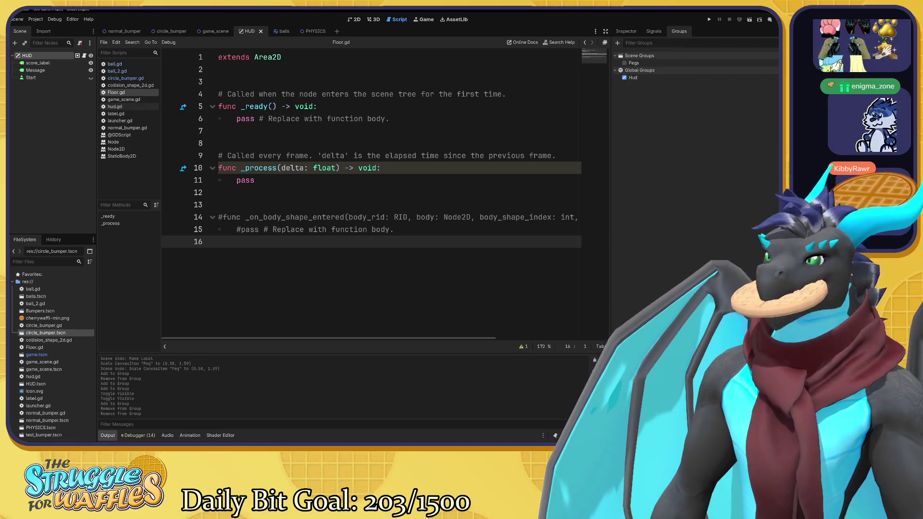
click(646, 79)
click(645, 79)
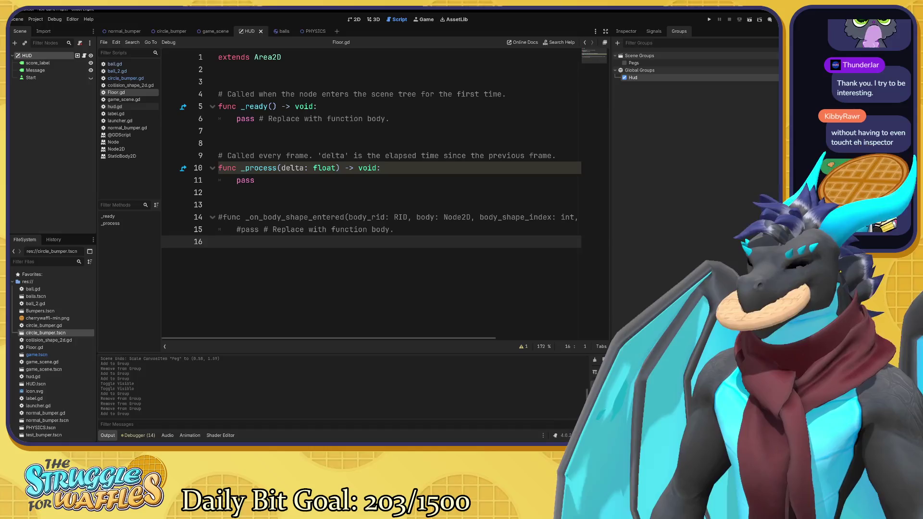
Put Target = get_tree().get_nodes_in_group("Hud")[0] inside Floor.gd's _ready function.
text(Target = get_tree().get_nodes_in_group("Player")[0])
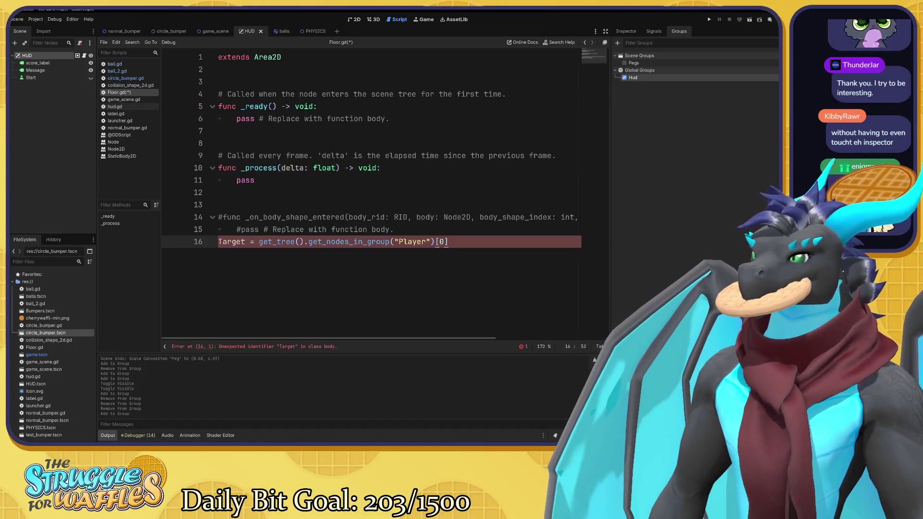
drag(398, 241, 426, 241)
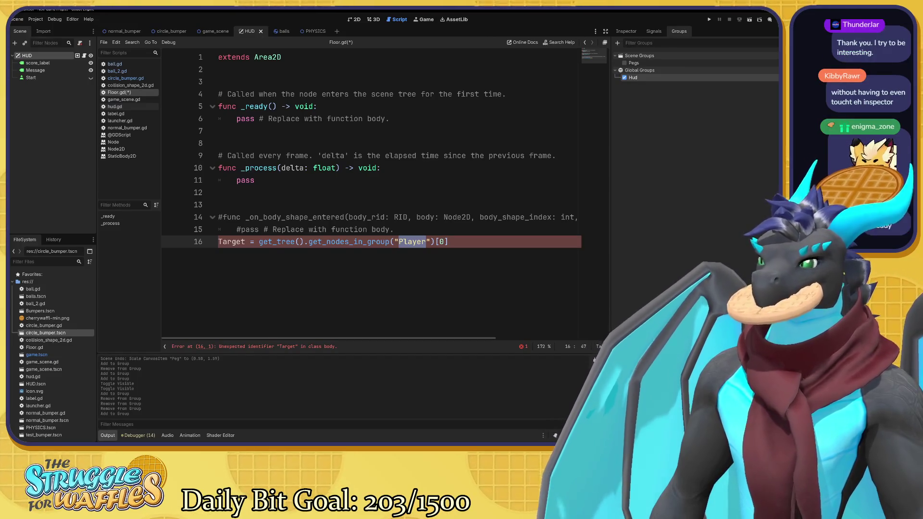
key(ctrl+z)
key(ctrl+z)
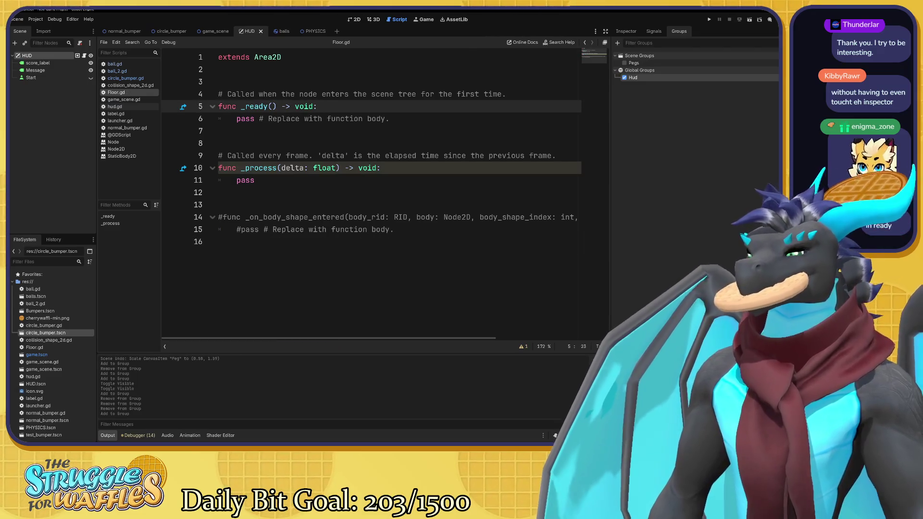
key(Return)
text(Target = get_tree().get_nodes_in_group("Player")[0])
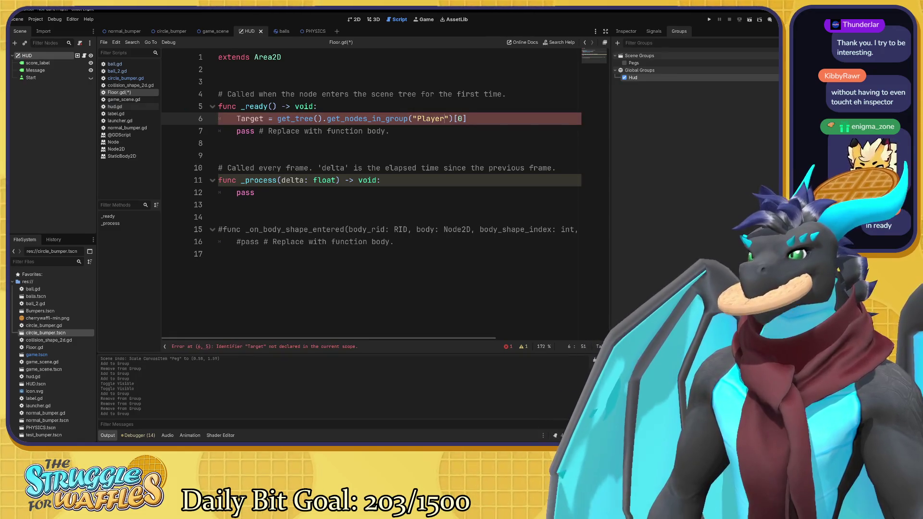
key(shift+Left)
key(shift+Left)
key(shift+Left)
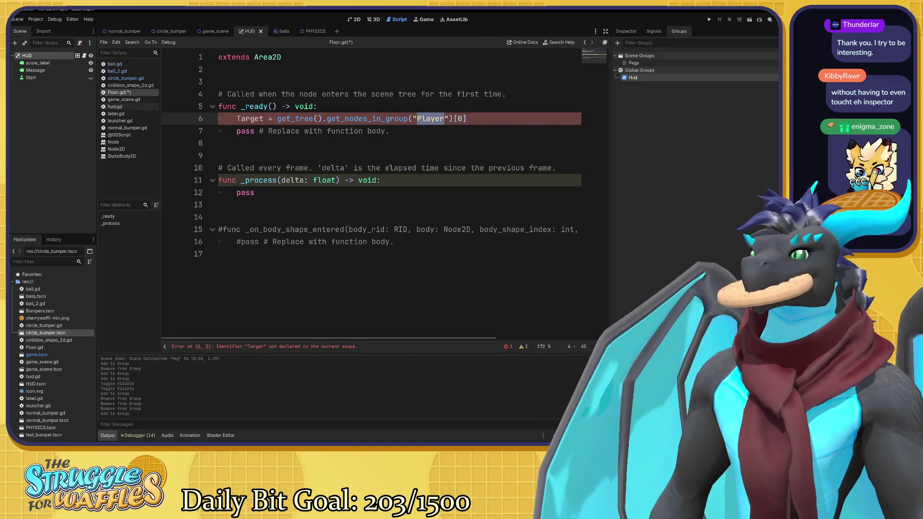
text(Hud)
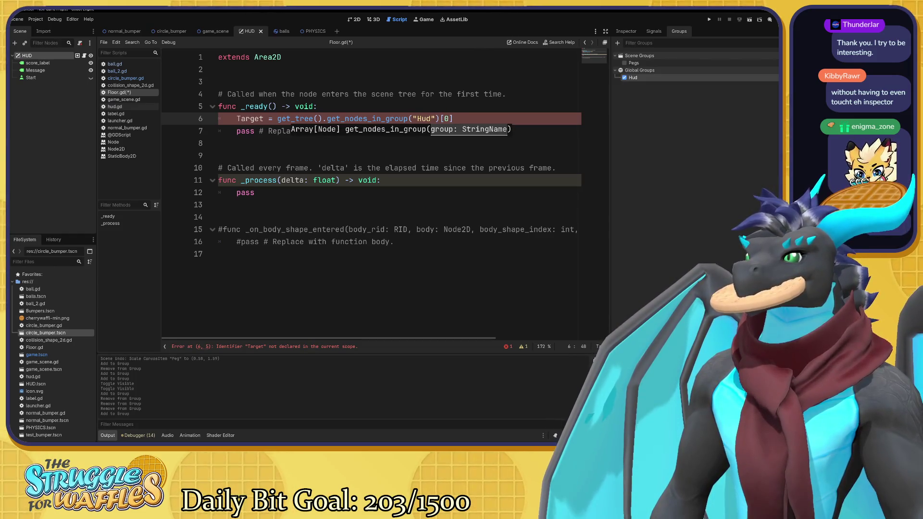
click(408, 118)
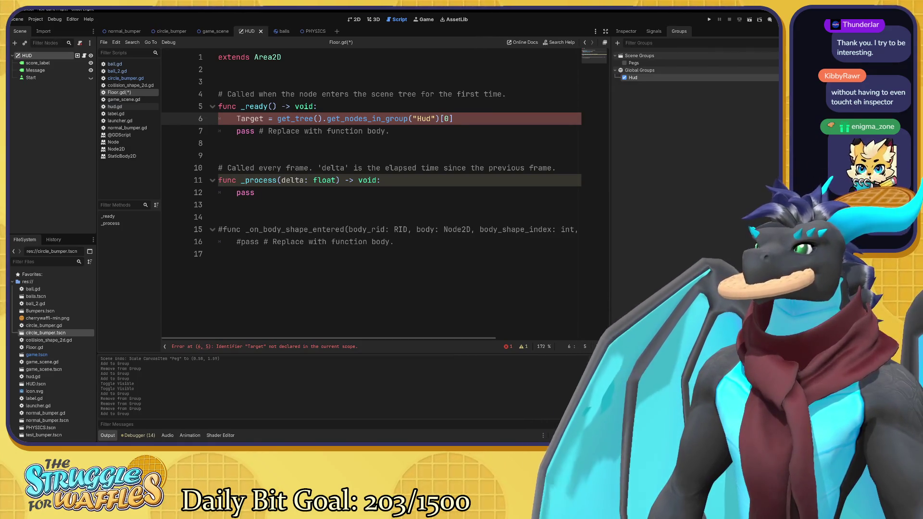
click(219, 81)
click(219, 69)
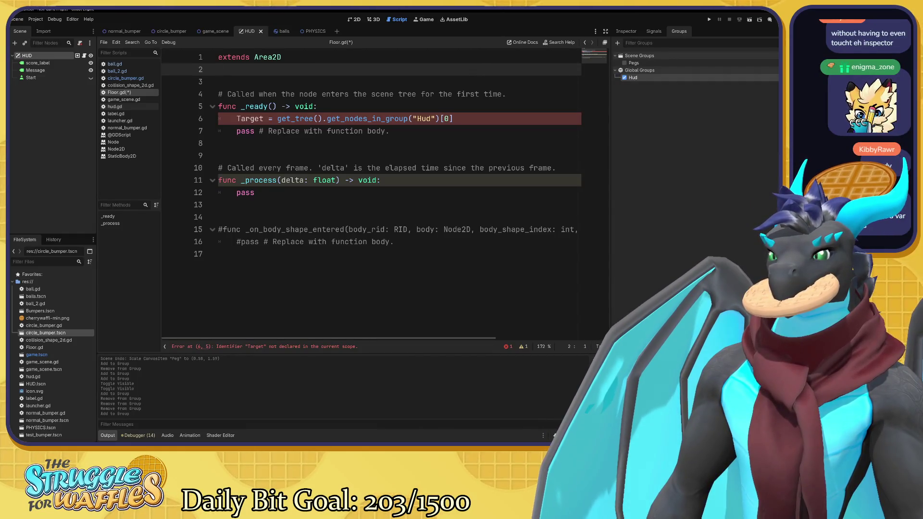
Declare a variable named Target on line 2 of Floor.gd.
text(var targe)
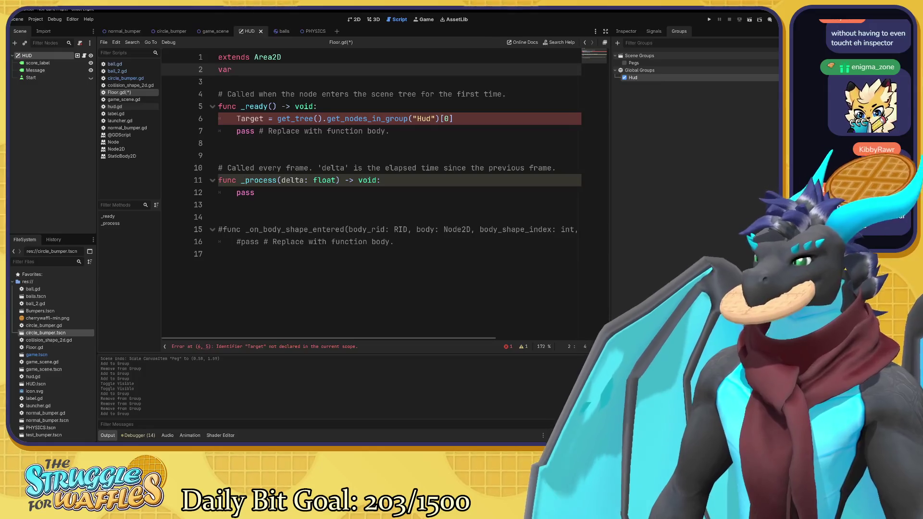
key(BackSpace)
key(BackSpace)
key(BackSpace)
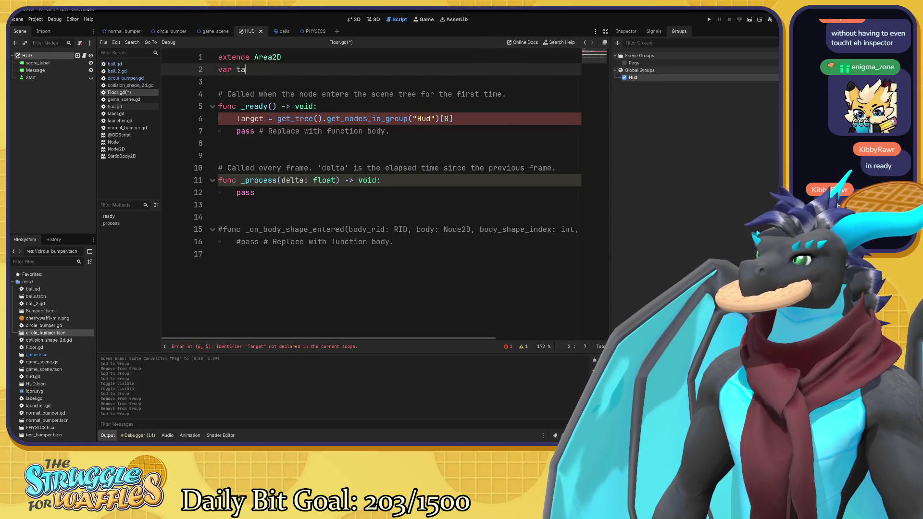
text(Target)
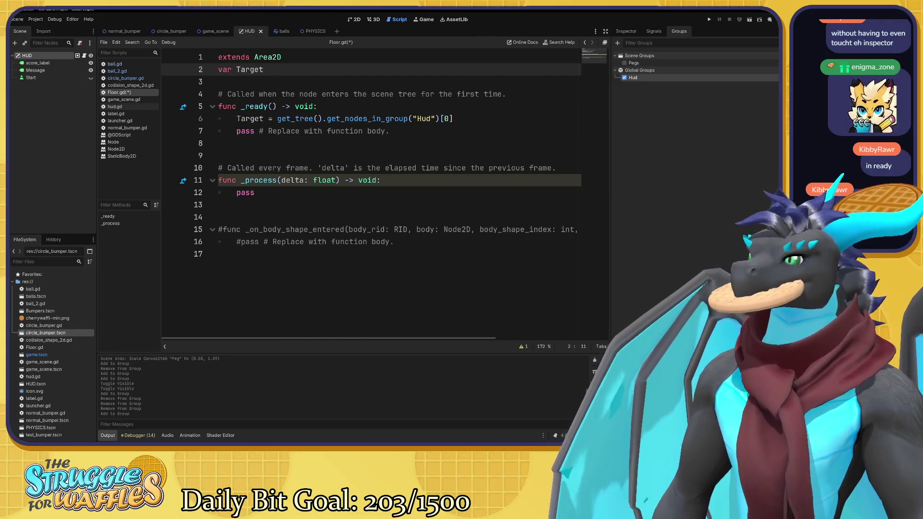
Give Target the type CanvasLayer, replacing an accidental Array type.
mouse_move(290, 120)
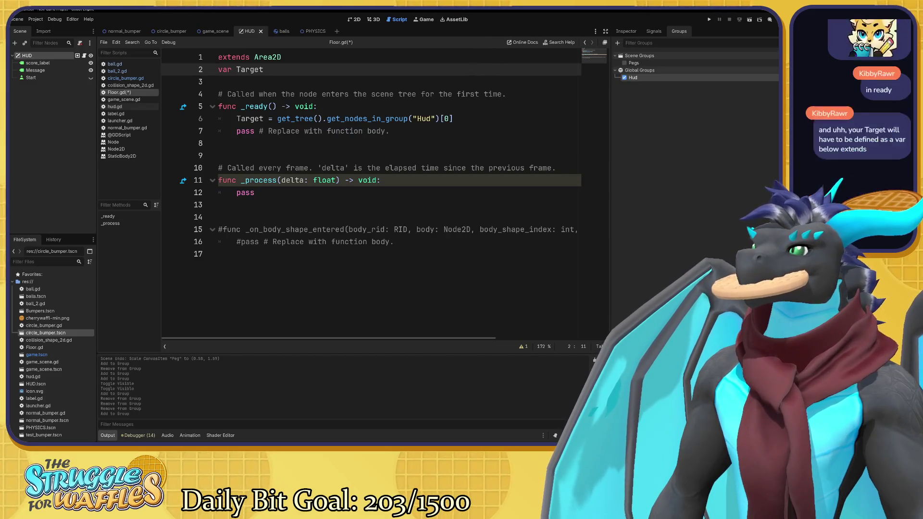
mouse_move(350, 119)
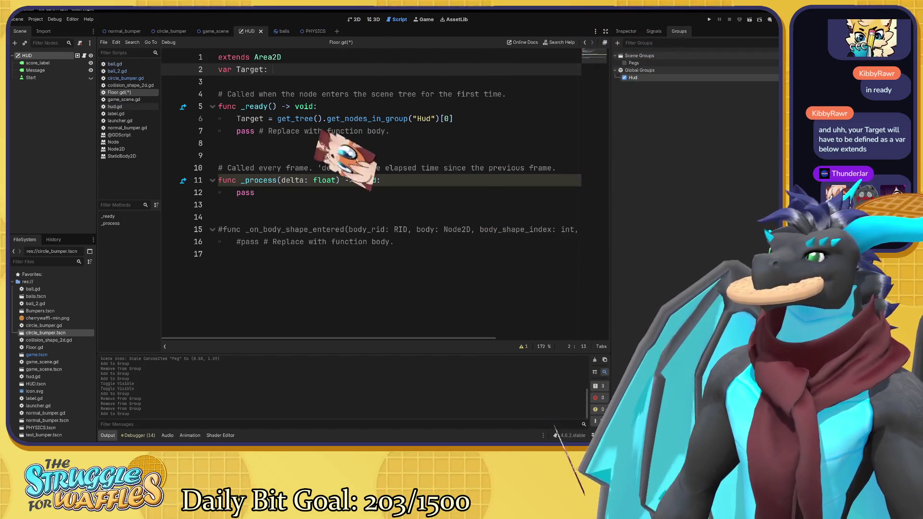
text(: are)
key(BackSpace)
key(BackSpace)
key(BackSpace)
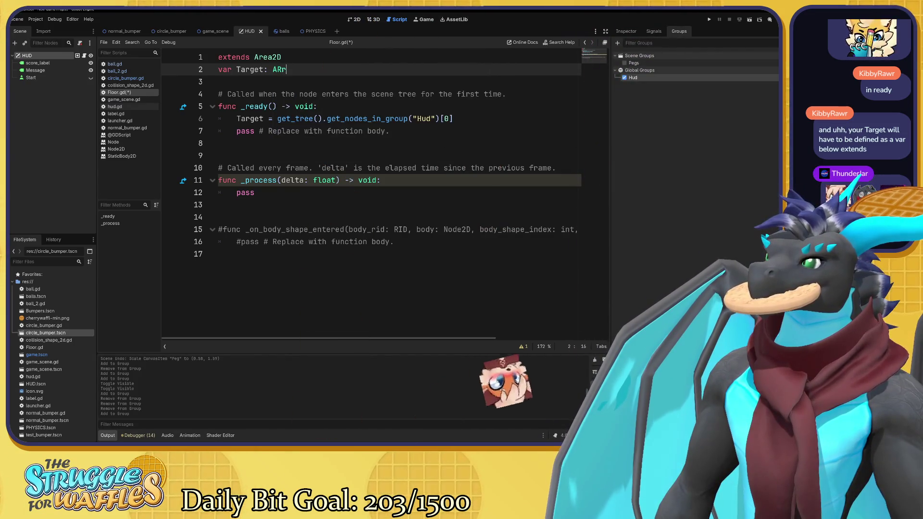
text(Arr)
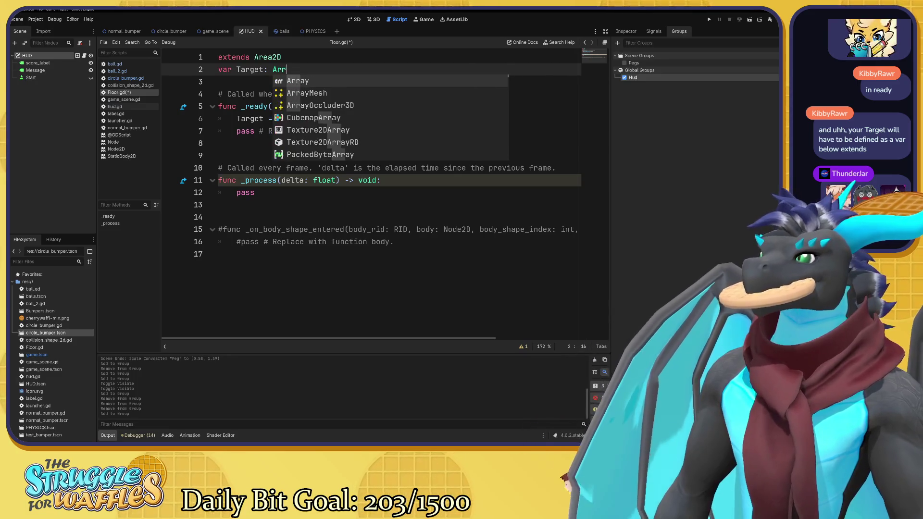
key(Return)
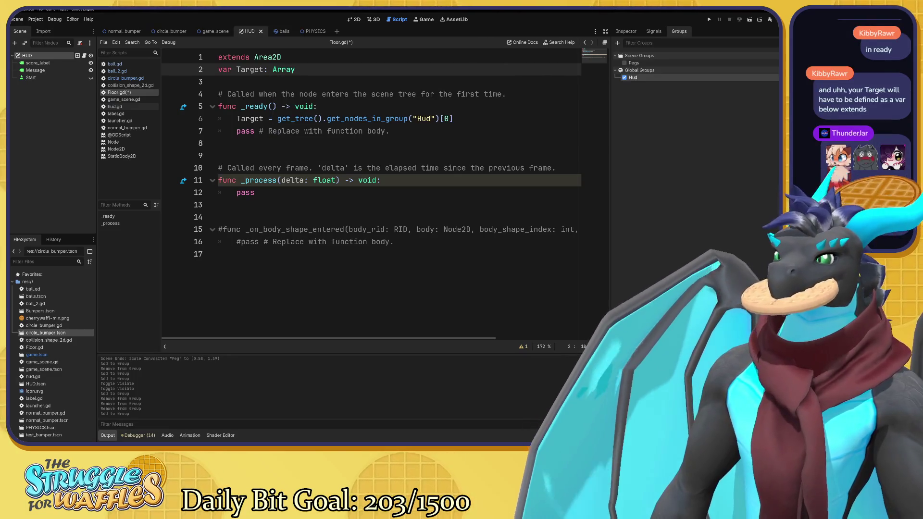
key(BackSpace)
key(BackSpace)
key(BackSpace)
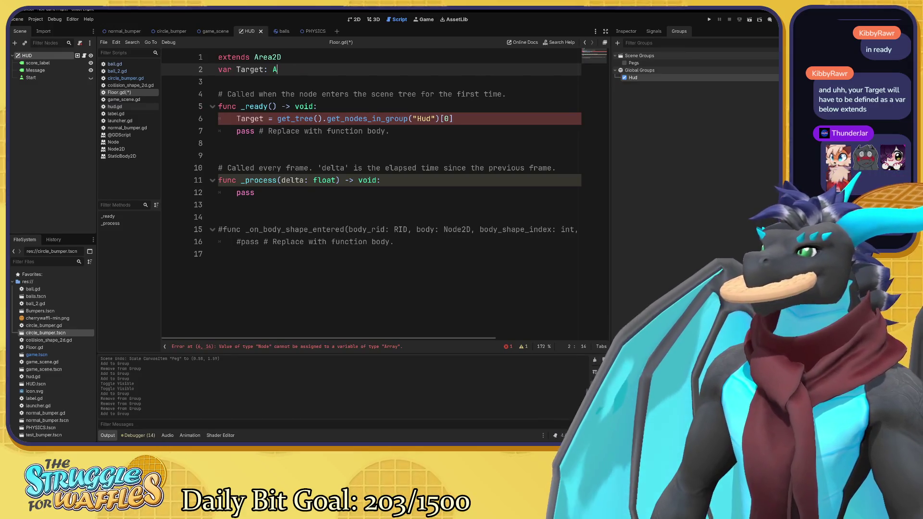
text(Canvas)
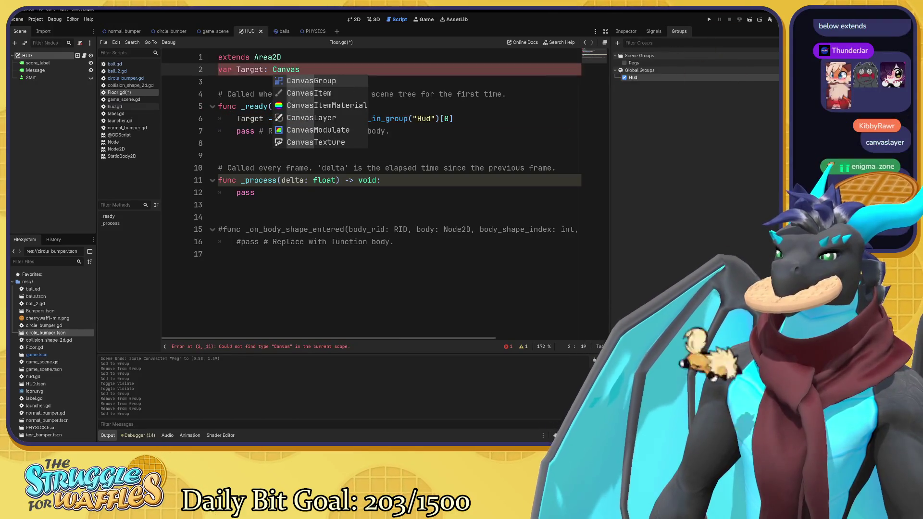
key(Down)
key(Down)
key(Down)
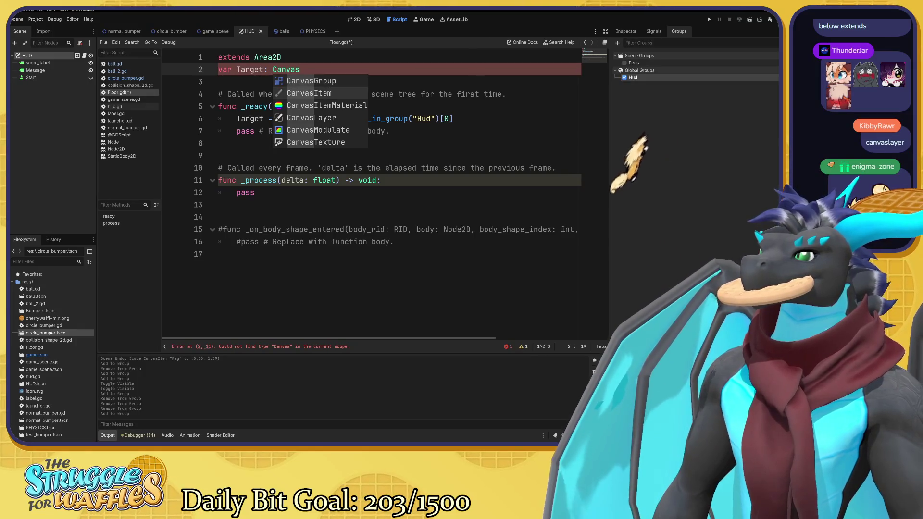
key(Return)
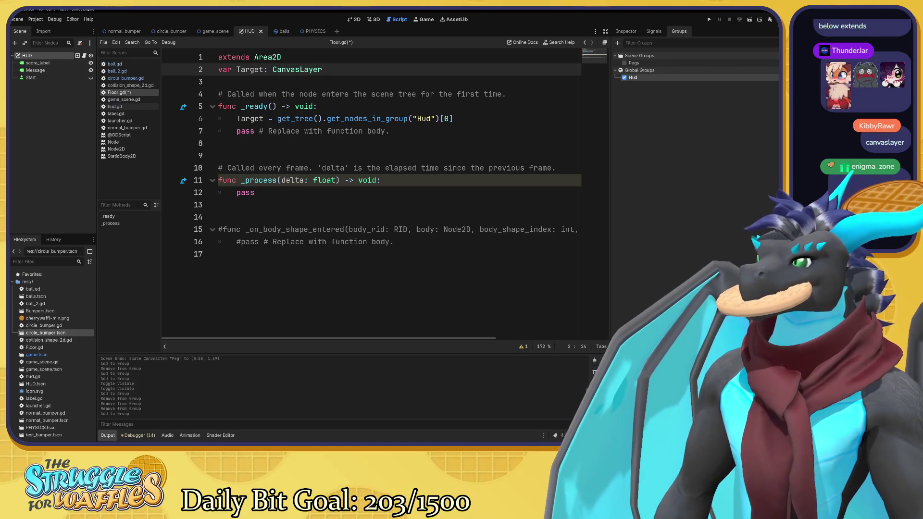
click(219, 143)
click(409, 119)
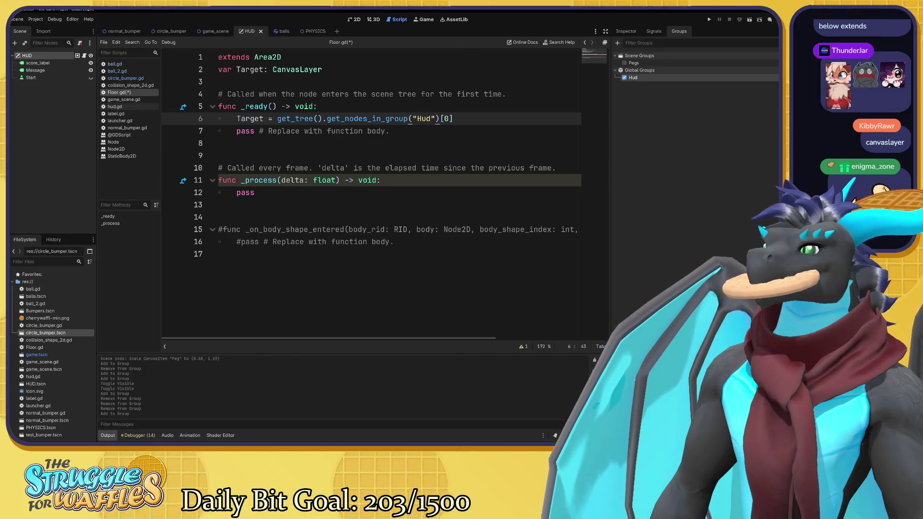
Append the comment #Pulls from the group 'Hud' to the lookup line on line 6.
click(332, 70)
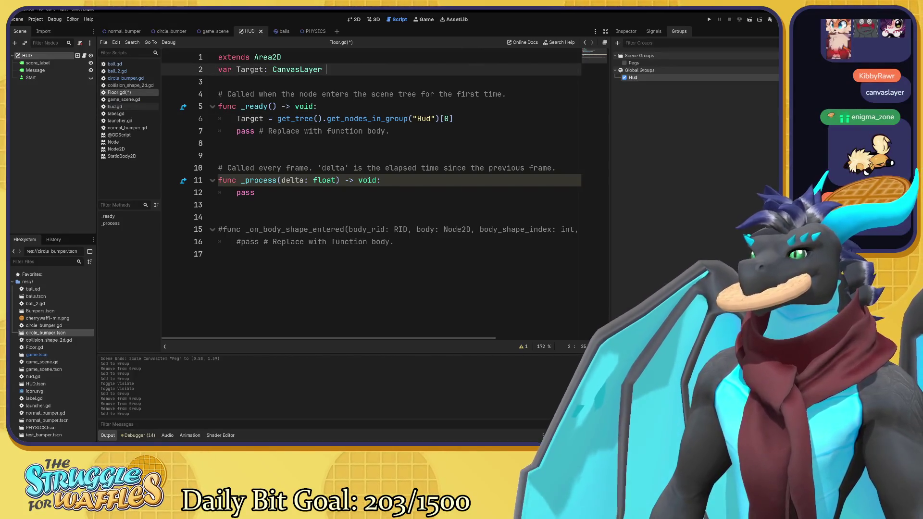
click(453, 119)
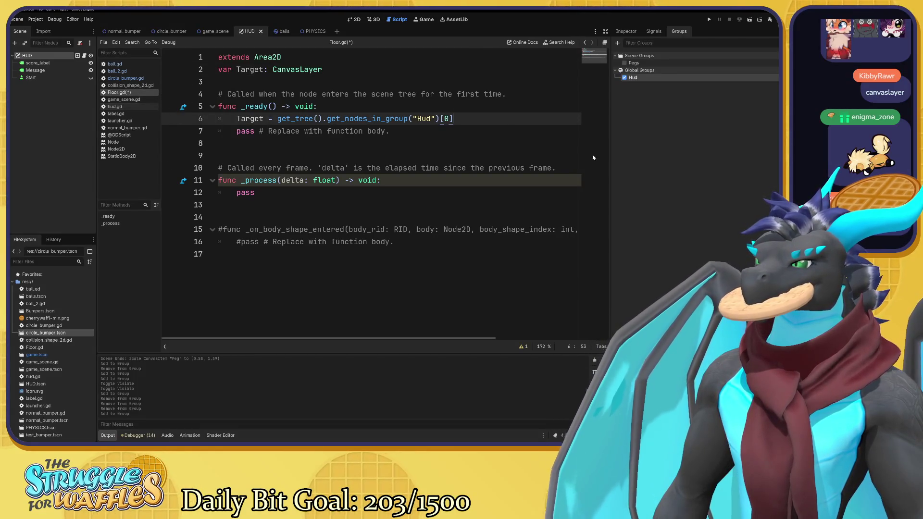
text( #)
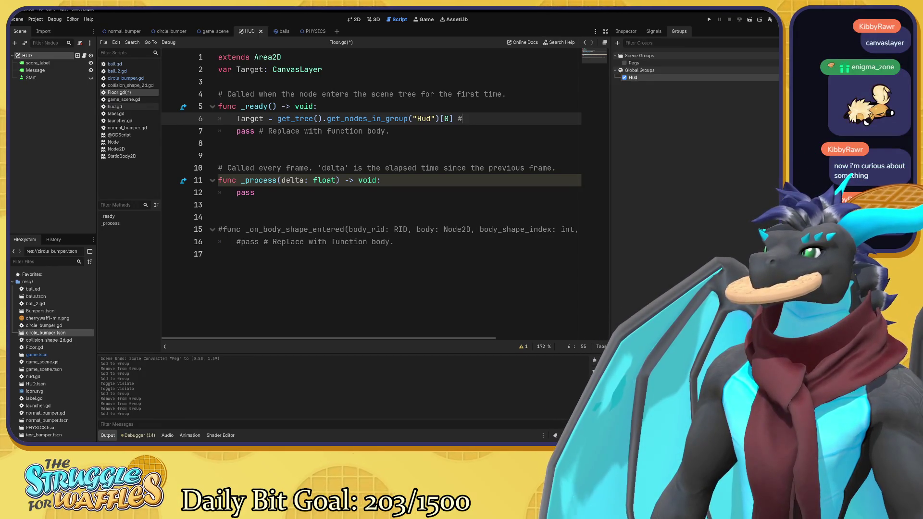
text(Pulls)
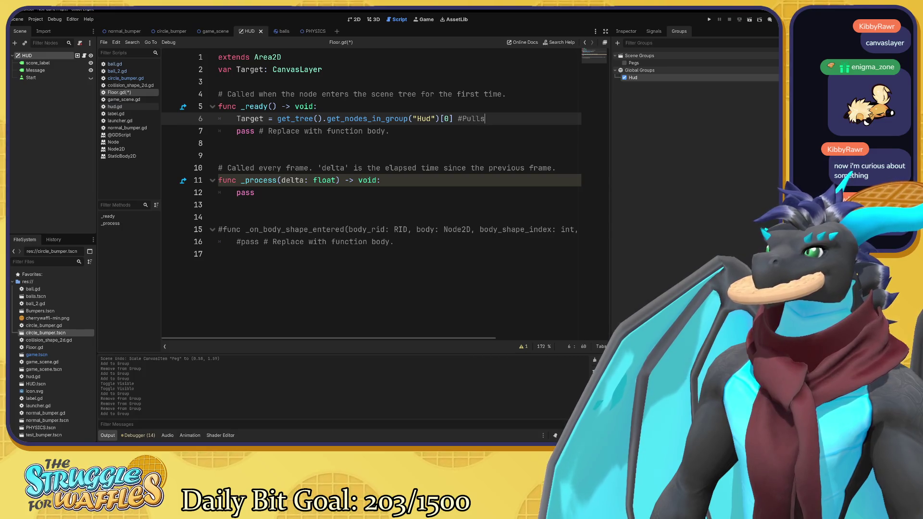
text( from the g)
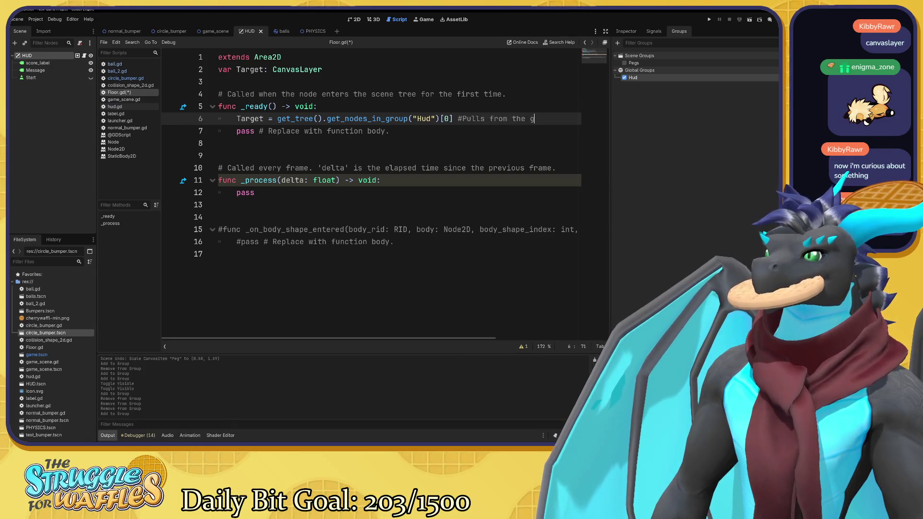
text(roup)
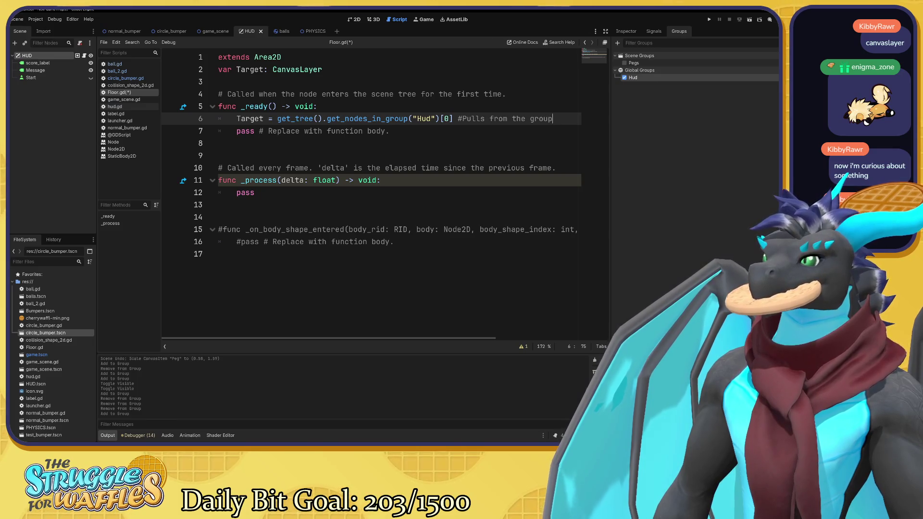
text( Hu)
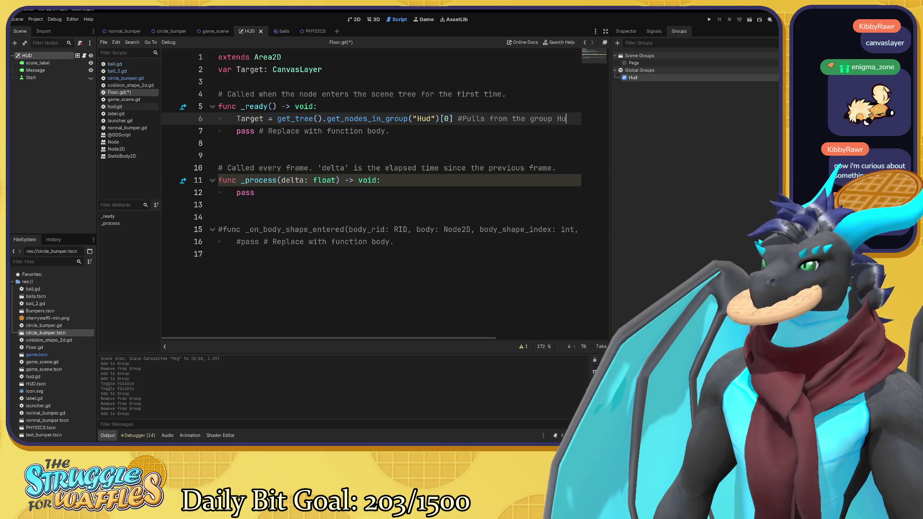
key(BackSpace)
key(BackSpace)
text('Hud)
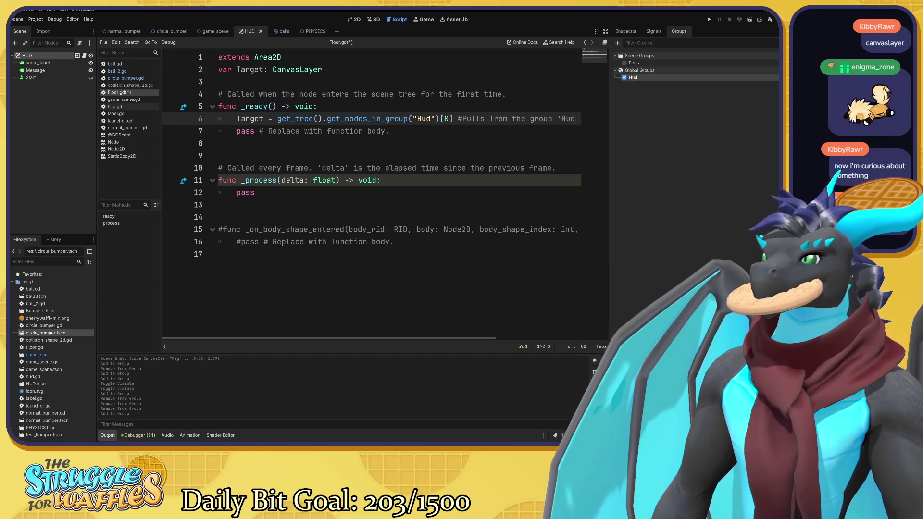
text(')
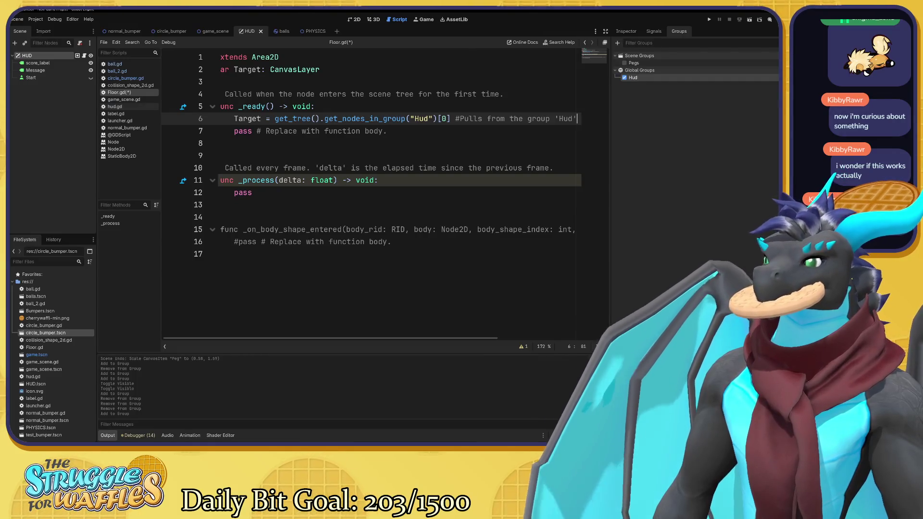
scroll(370, 153, left, 1)
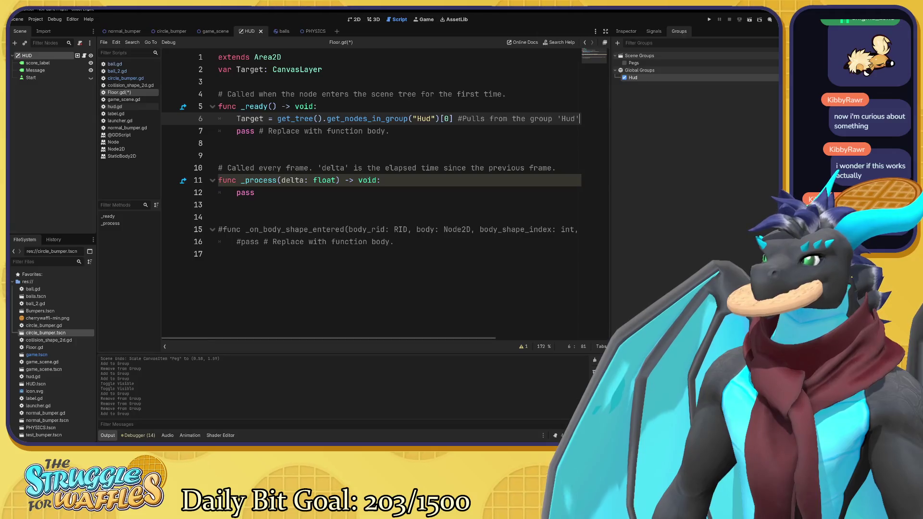
click(218, 143)
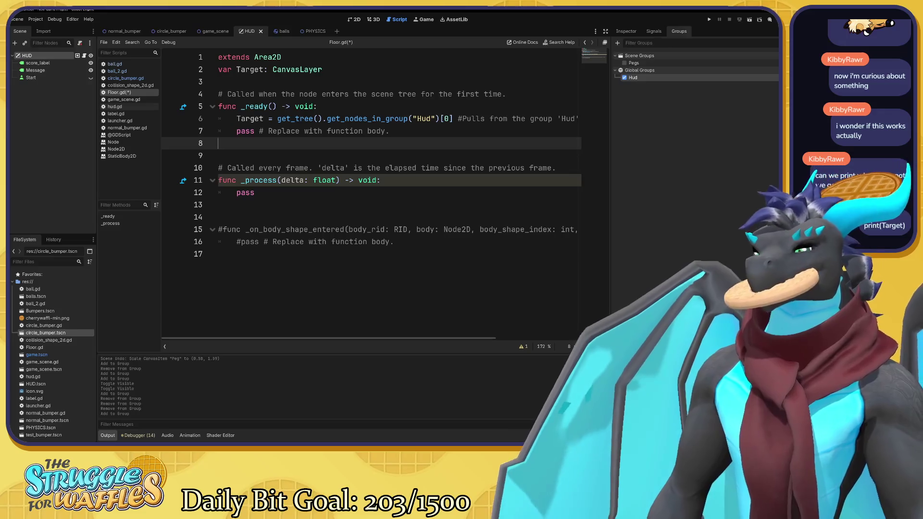
Insert print(Target) on a new line after the Hud lookup and run with F6.
text(print()
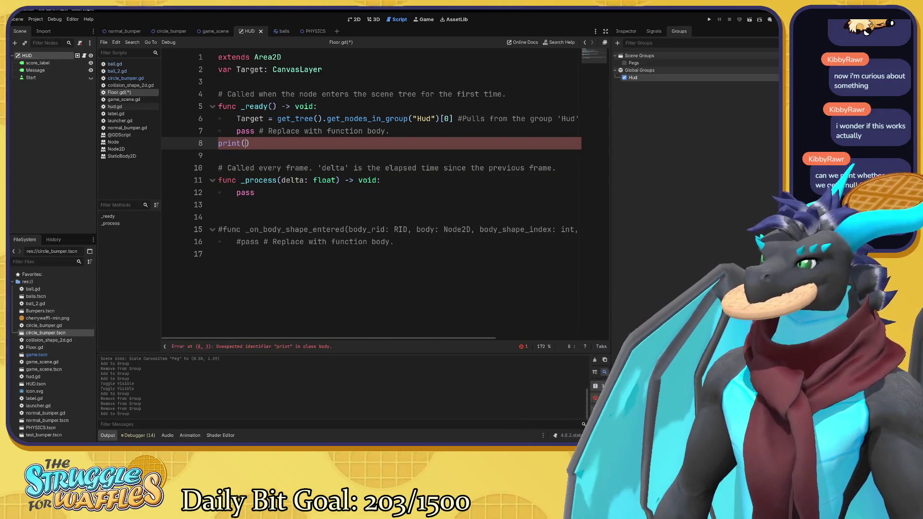
key(BackSpace)
key(BackSpace)
key(BackSpace)
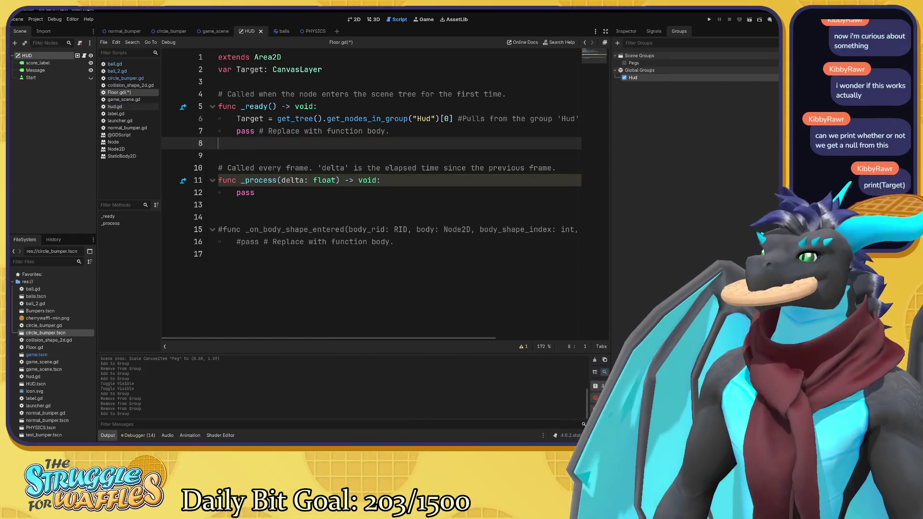
drag(488, 118, 579, 118)
click(577, 118)
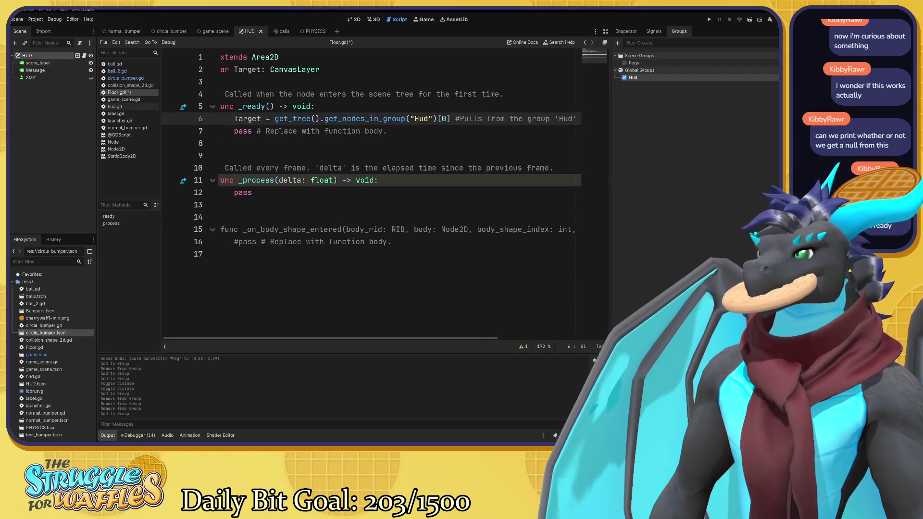
key(Return)
text(print)
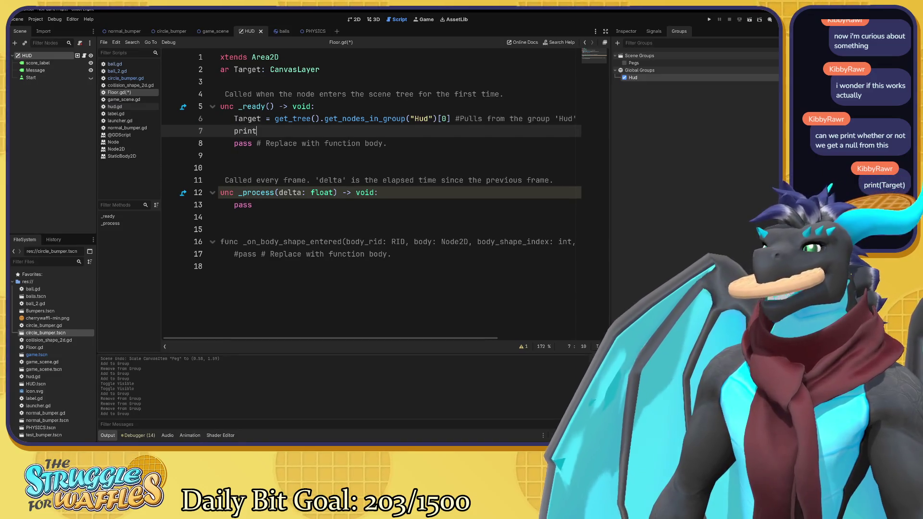
text((Target)
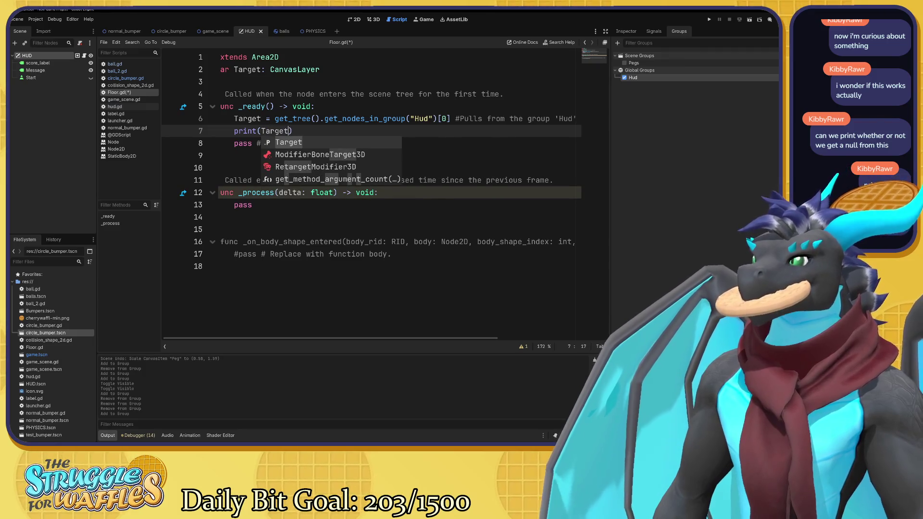
click(529, 119)
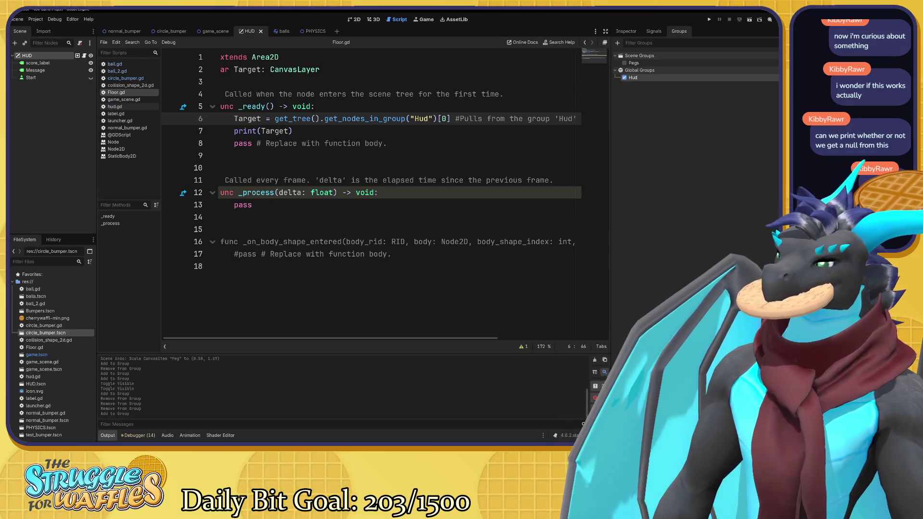
key(F6)
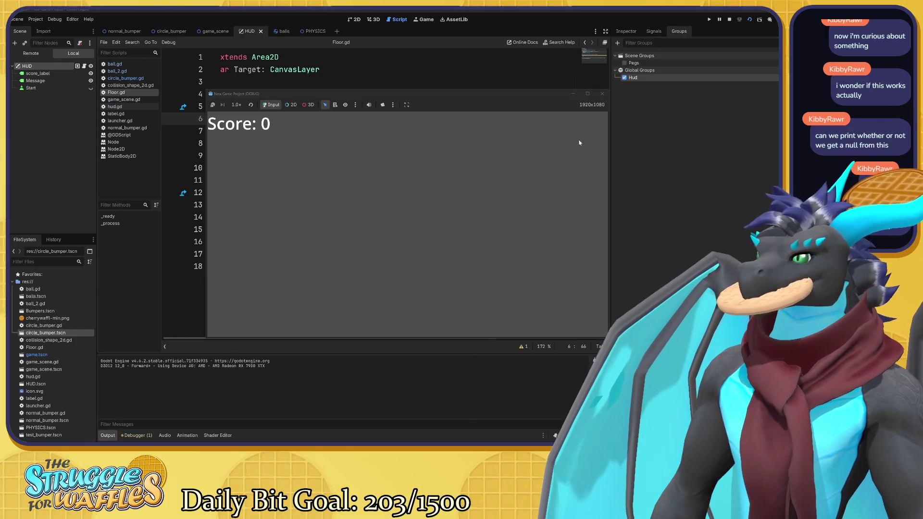
Stop the run, run game_scene, and check Output prints Target as the HUD CanvasLayer.
click(602, 93)
click(211, 31)
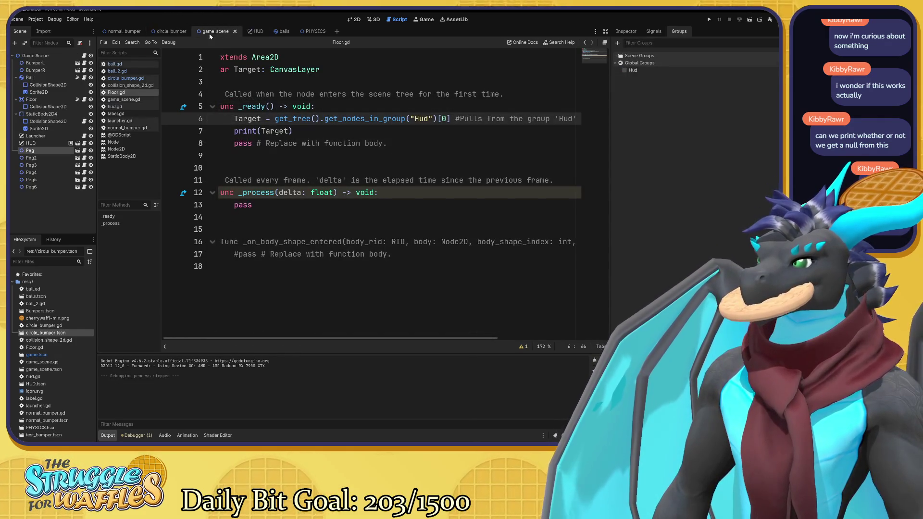
key(F6)
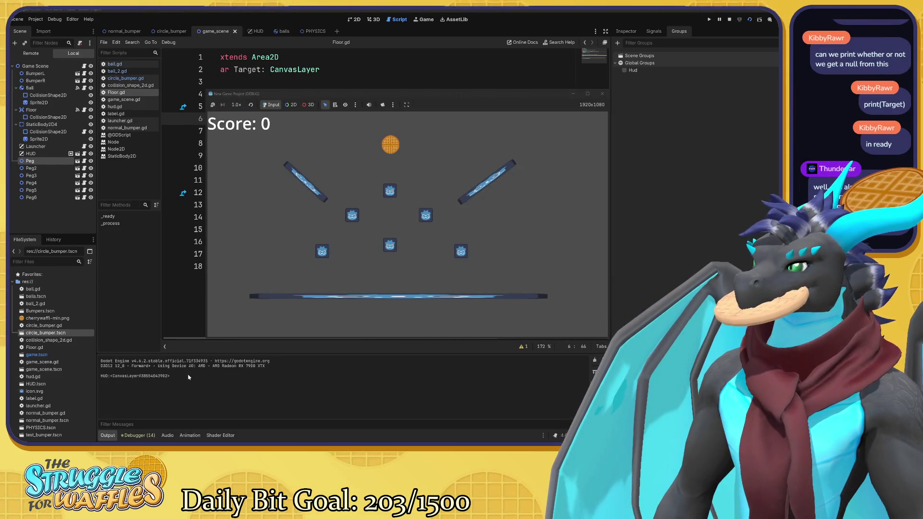
key(F8)
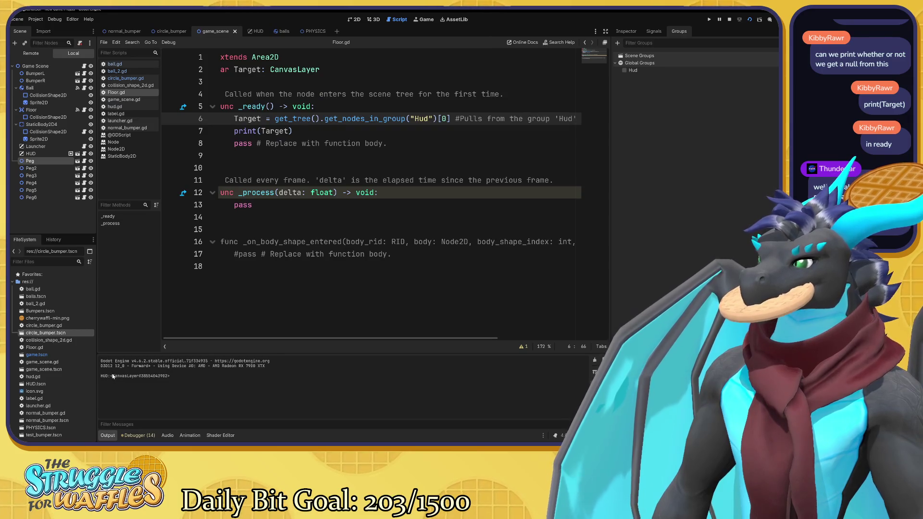
drag(120, 376, 170, 376)
click(172, 381)
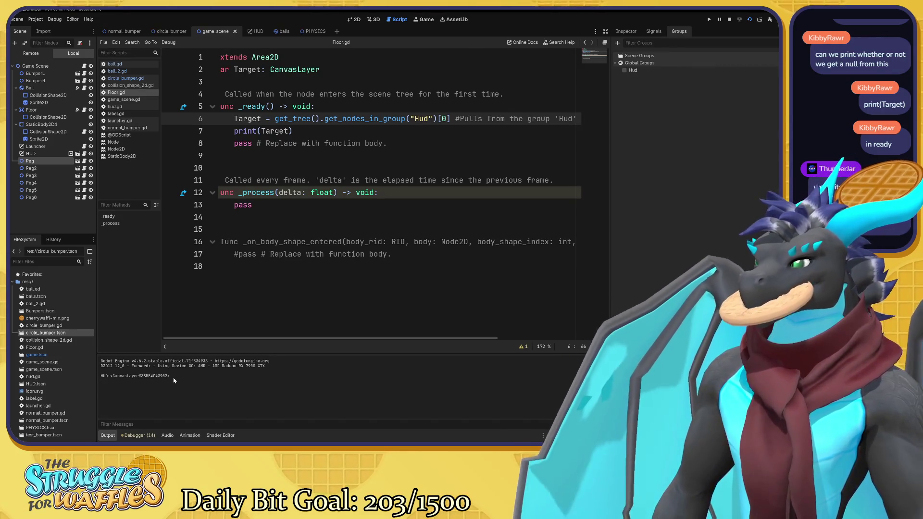
drag(172, 377, 143, 376)
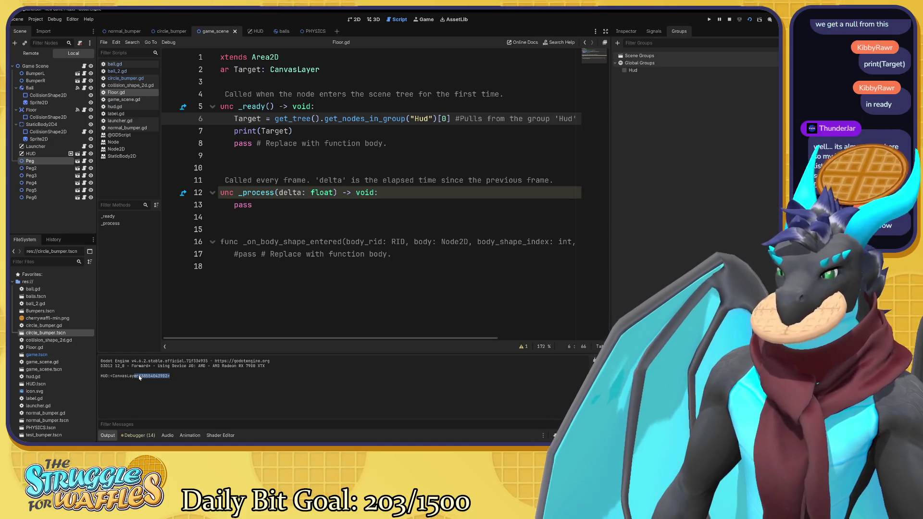
click(134, 383)
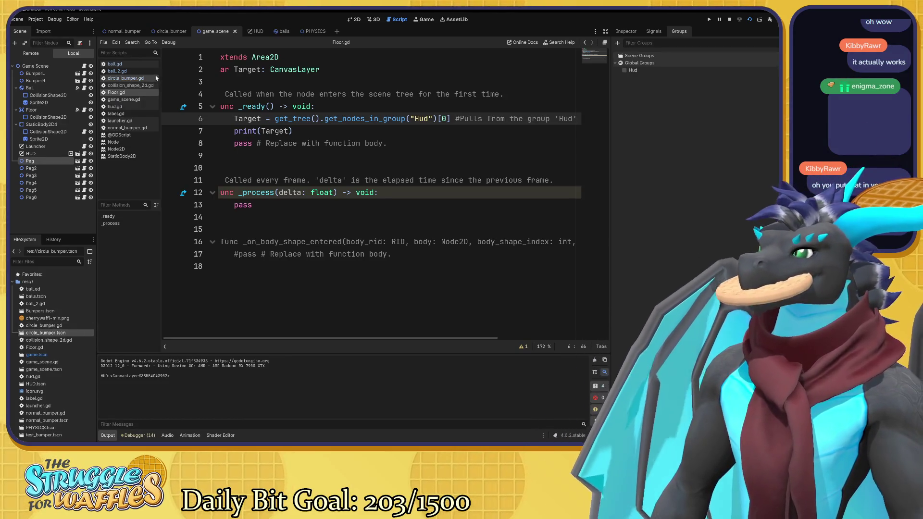
click(140, 65)
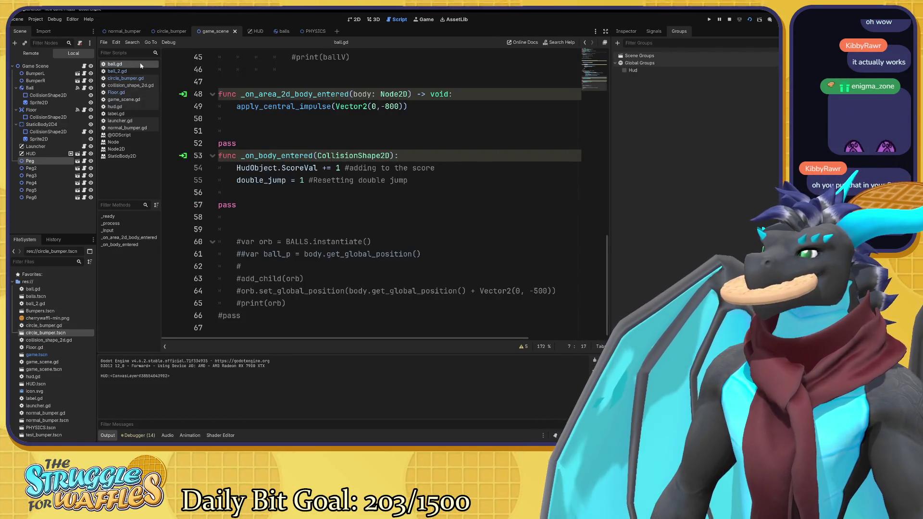
Scroll through ball.gd to review it, then run the peg game with F5.
click(134, 92)
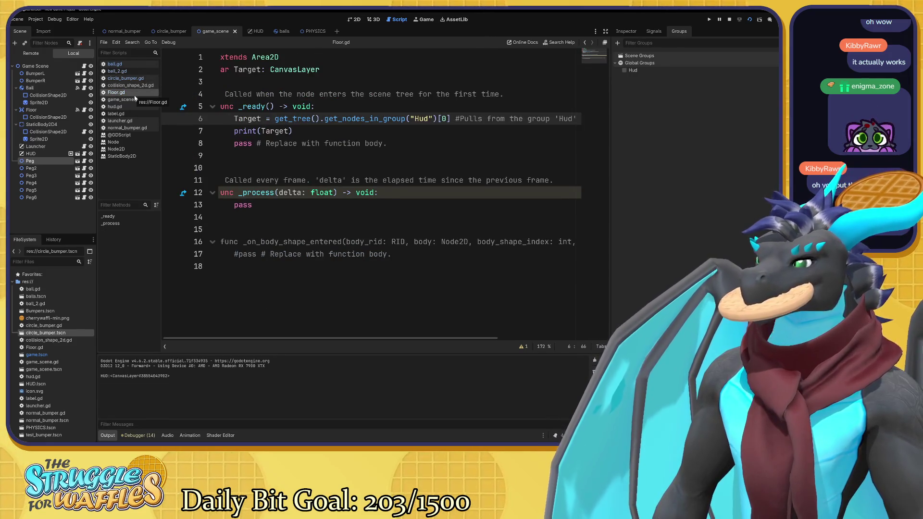
click(128, 64)
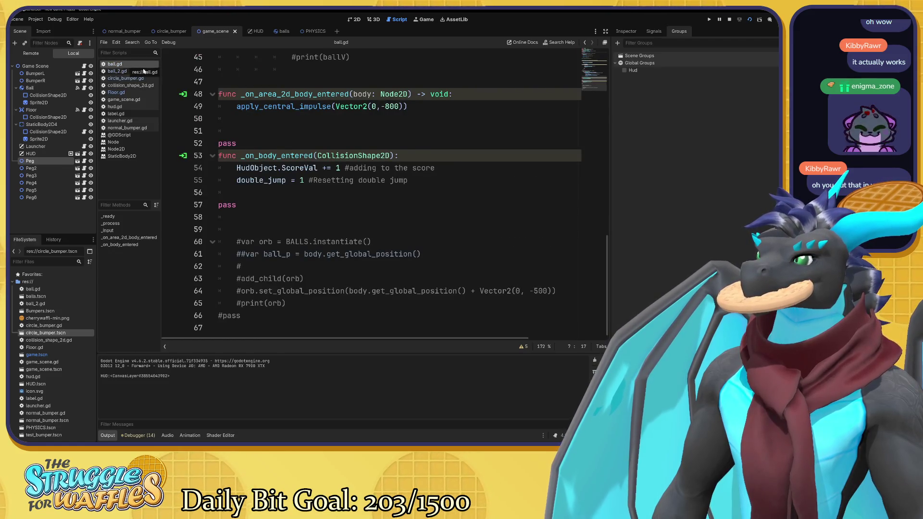
scroll(384, 192, up, 12)
scroll(385, 192, up, 3)
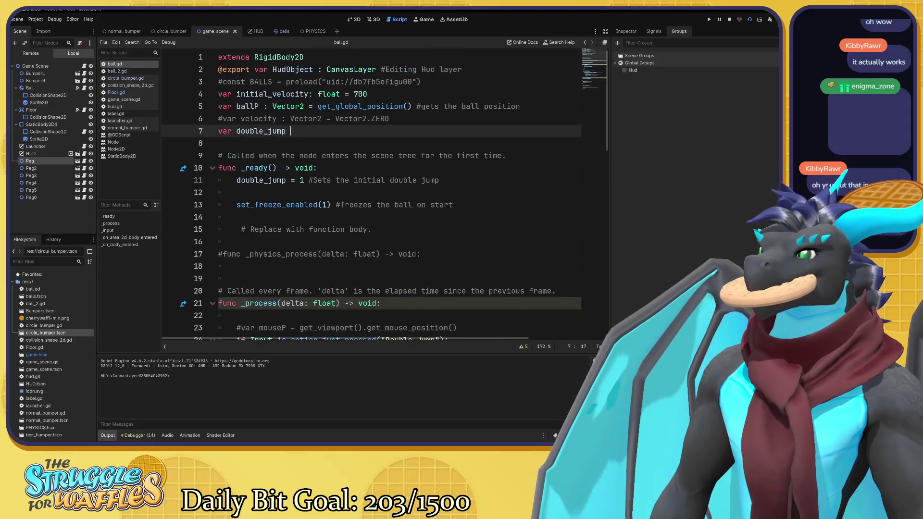
scroll(385, 192, down, 4)
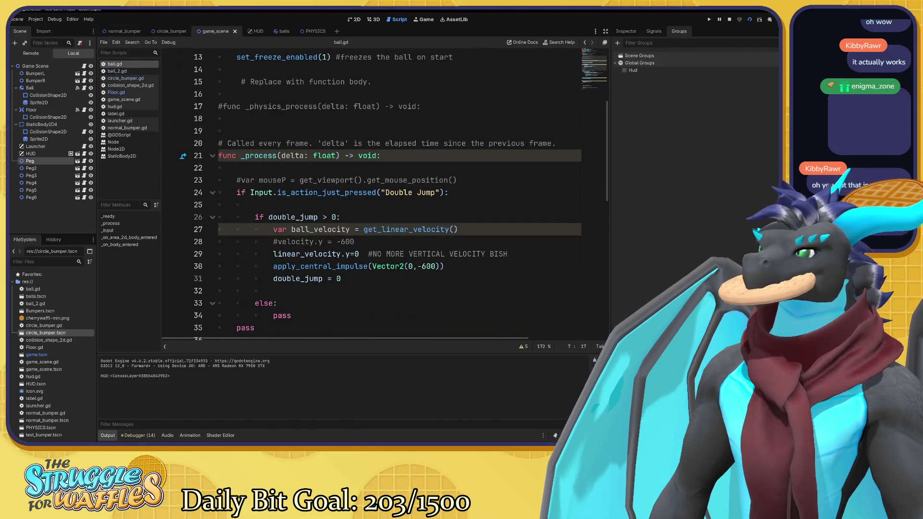
scroll(385, 192, up, 2)
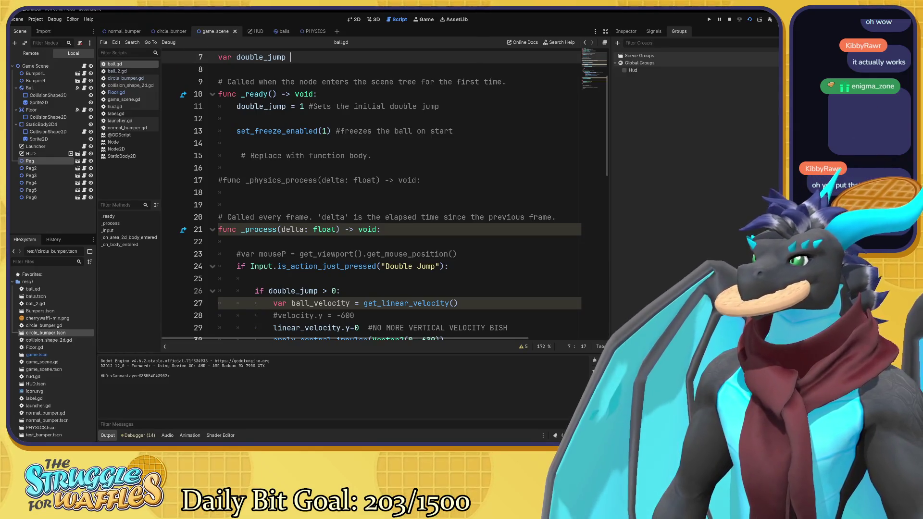
scroll(375, 192, up, 2)
scroll(375, 192, down, 5)
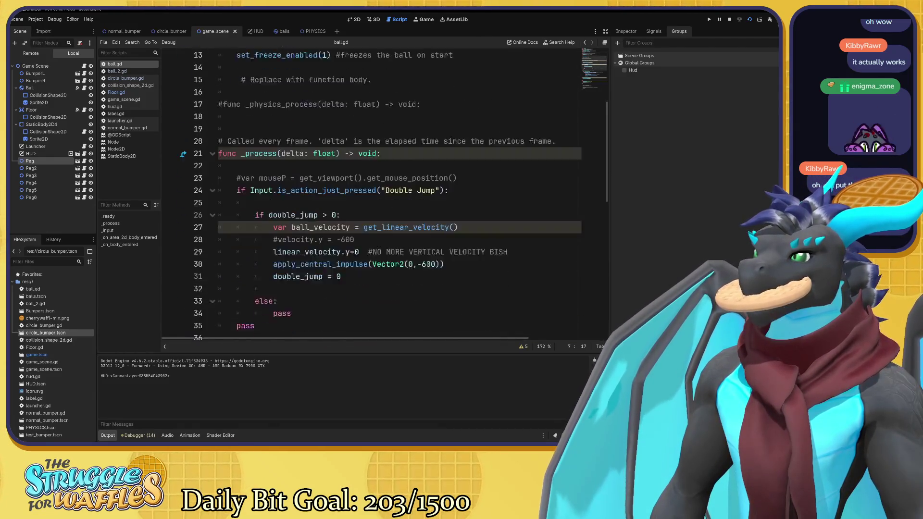
scroll(384, 192, down, 4)
key(F5)
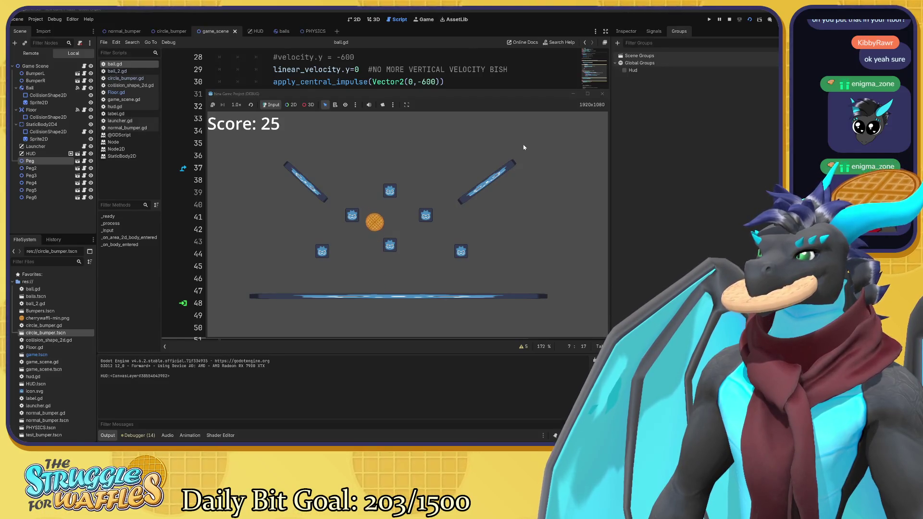
Stop the test run, relaunch and stop it again, then view game_scene's pegs in 2D.
click(604, 95)
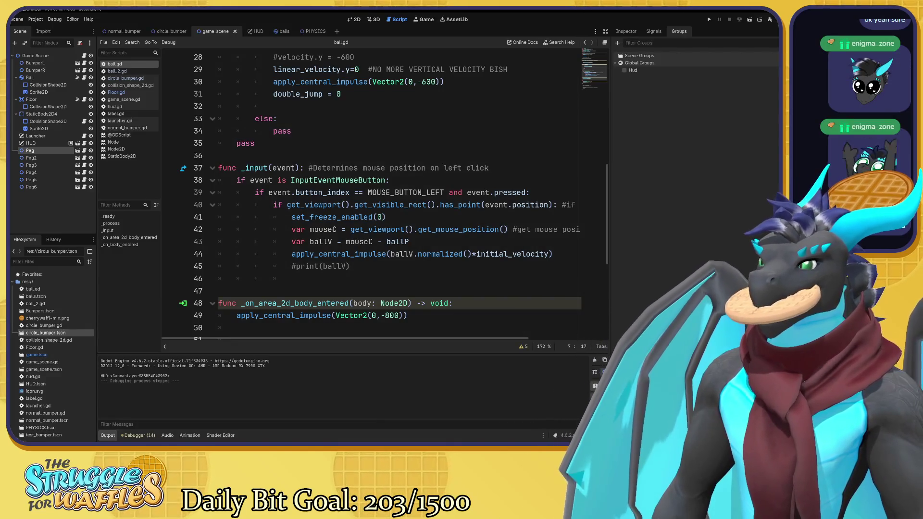
key(F5)
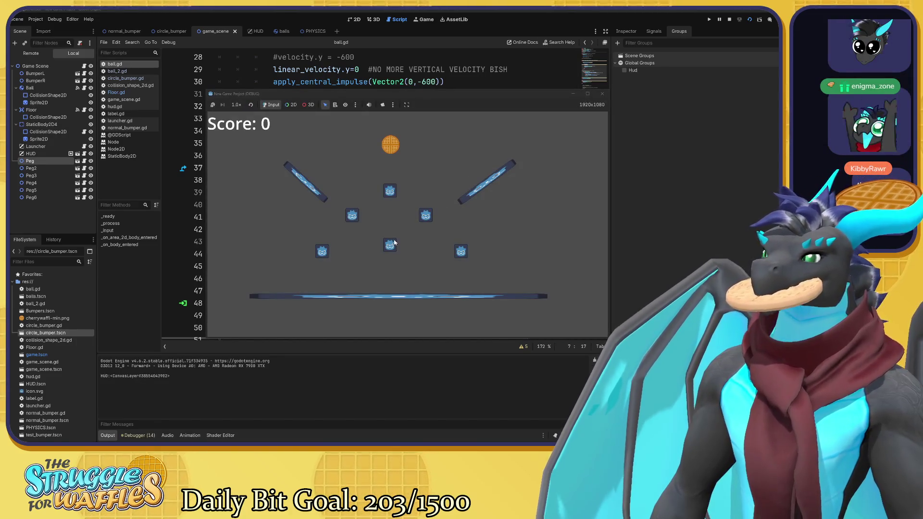
click(602, 94)
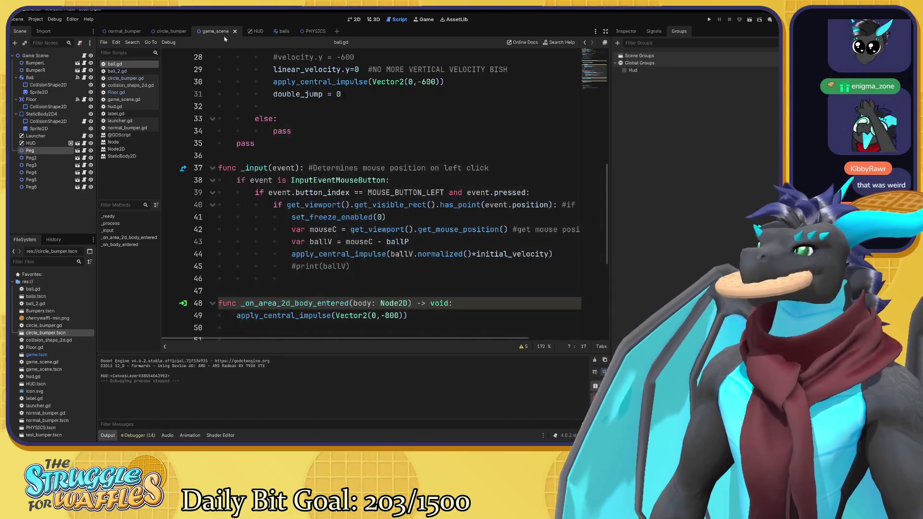
click(355, 20)
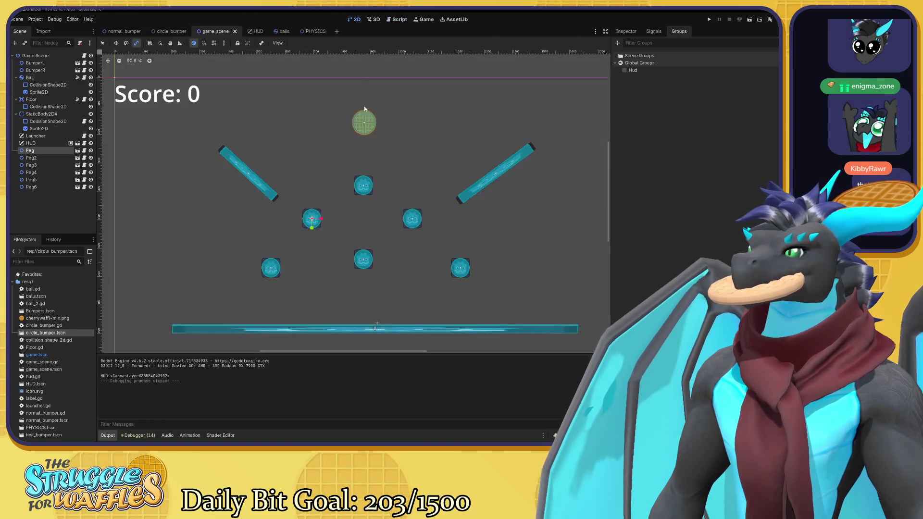
scroll(439, 240, up, 5)
drag(465, 233, 412, 224)
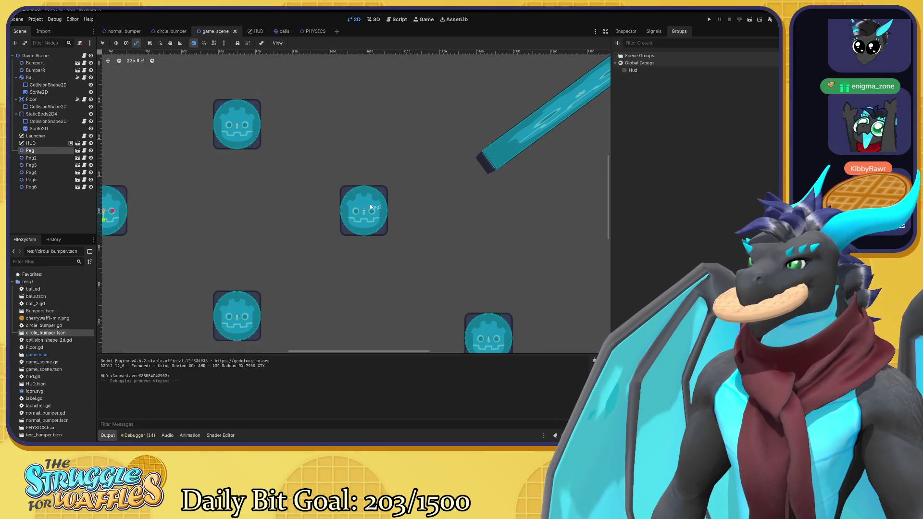
Give circle_bumper's StaticBody2D a new PhysicsMaterial as its physics material override.
click(123, 31)
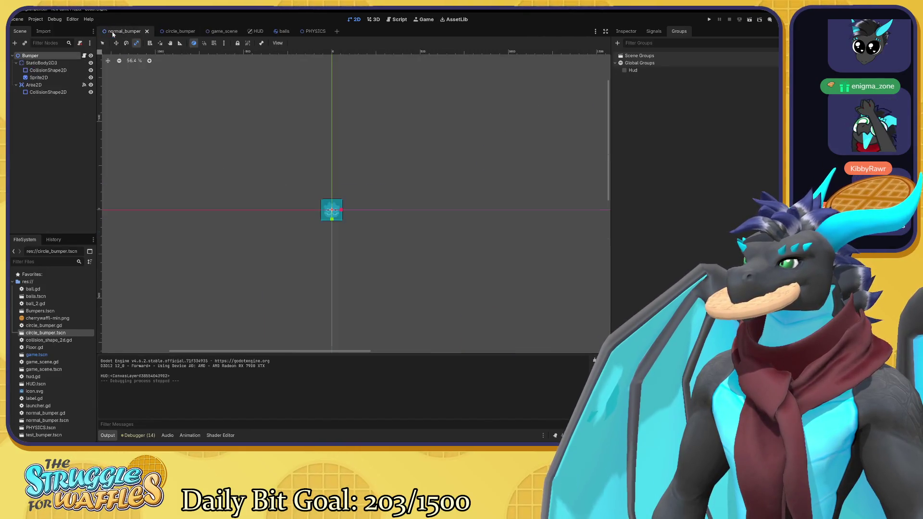
click(164, 31)
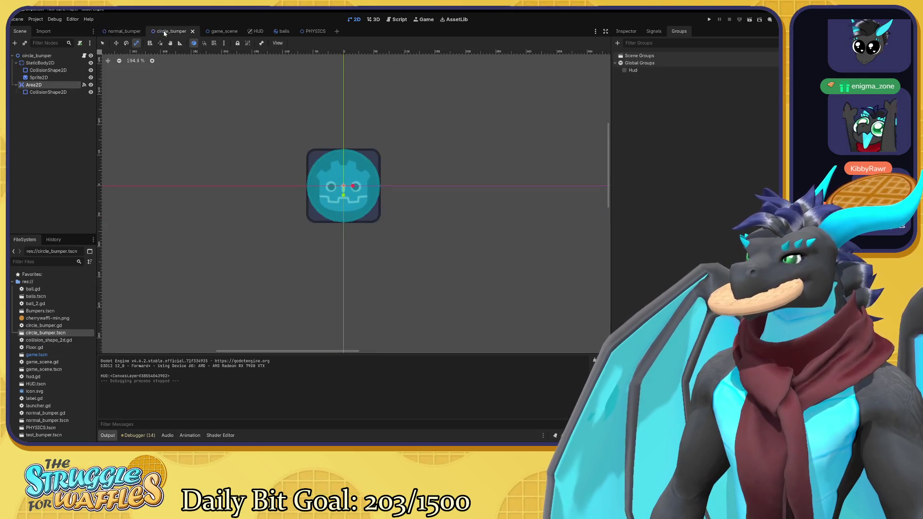
click(47, 93)
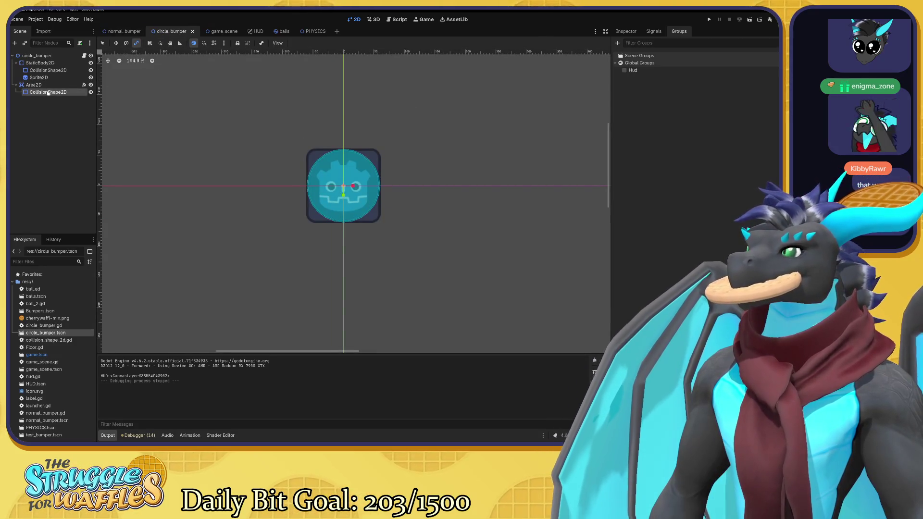
click(625, 32)
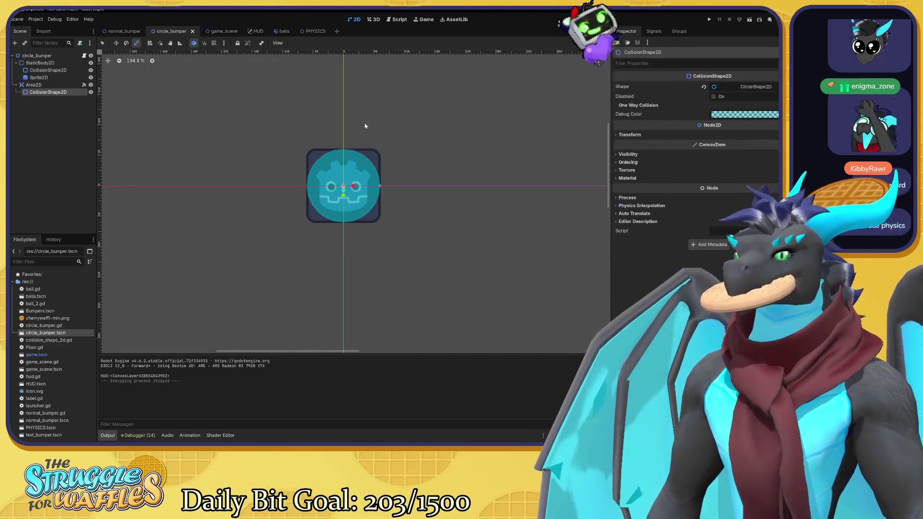
click(39, 63)
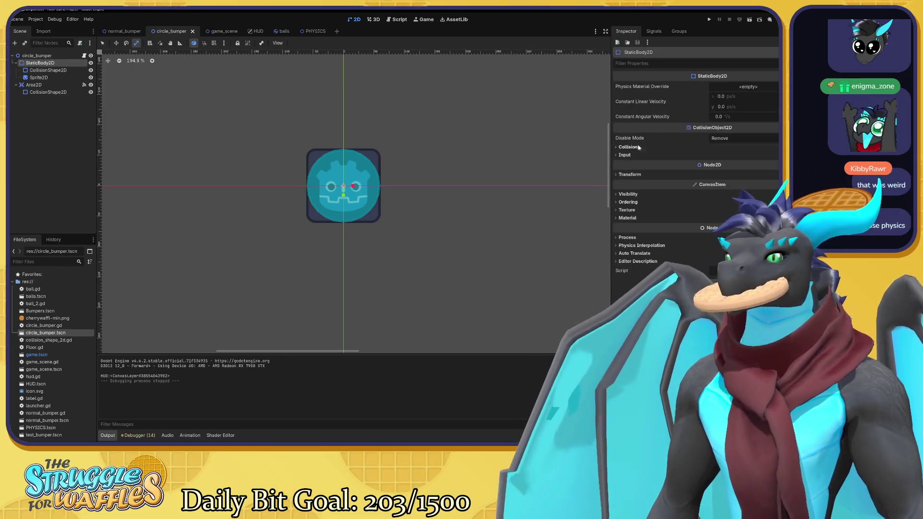
click(736, 86)
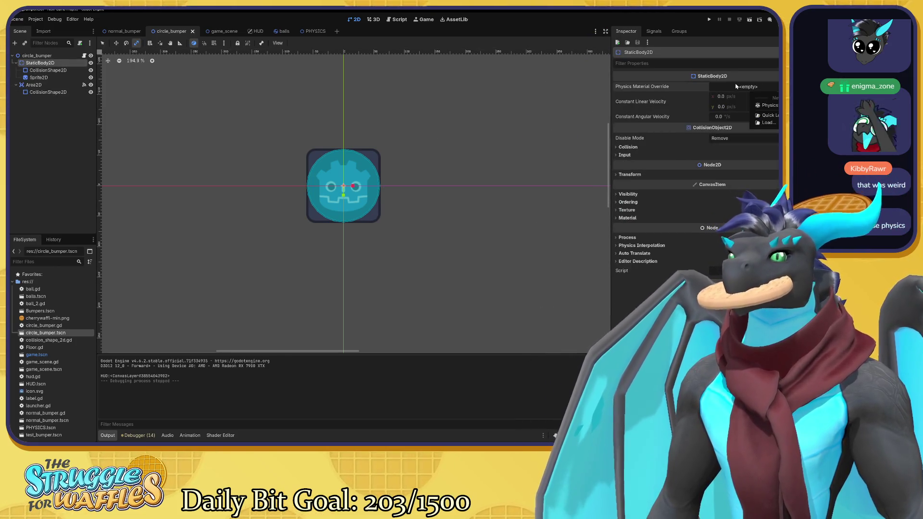
click(762, 104)
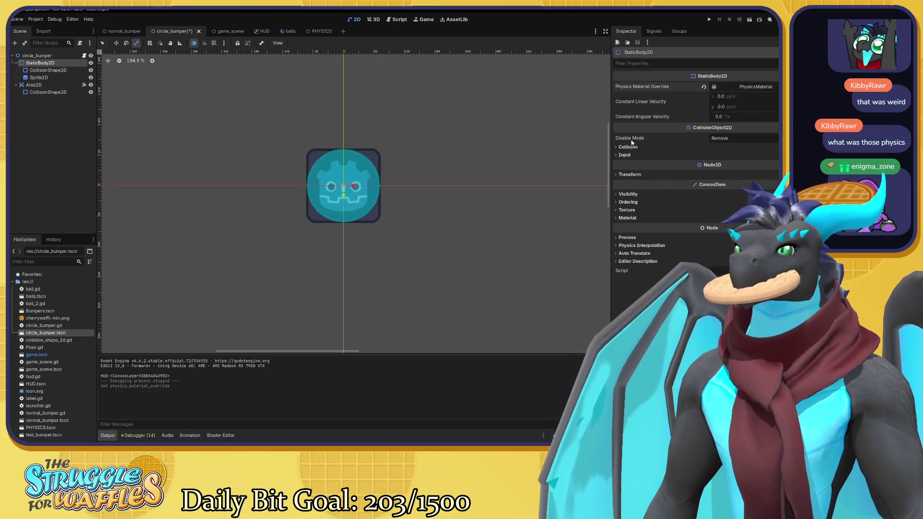
Inspect normal_bumper's StaticBody2D3 physics material (friction 1.0, bounce 0.63).
mouse_move(632, 143)
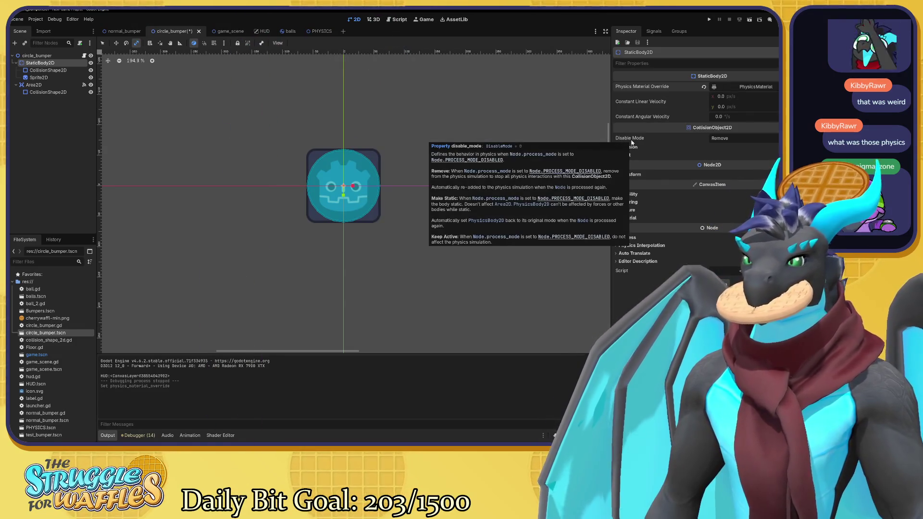
click(45, 71)
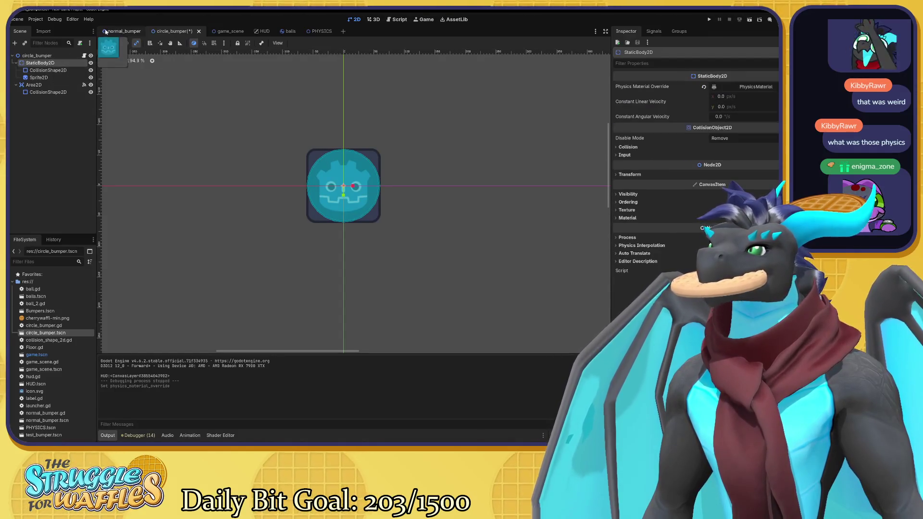
click(122, 32)
click(60, 63)
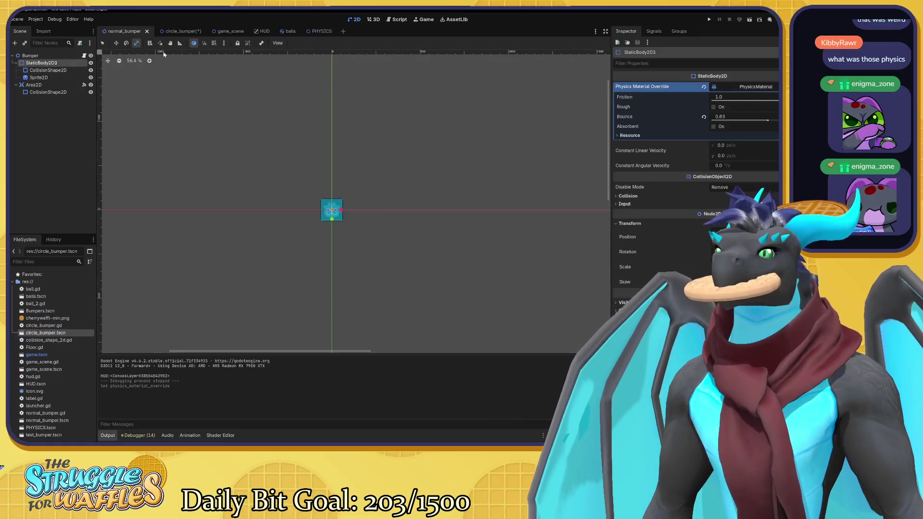
Set the circle bumper's PhysicsMaterial friction to 0.25 and bounce to 0.2.
click(176, 31)
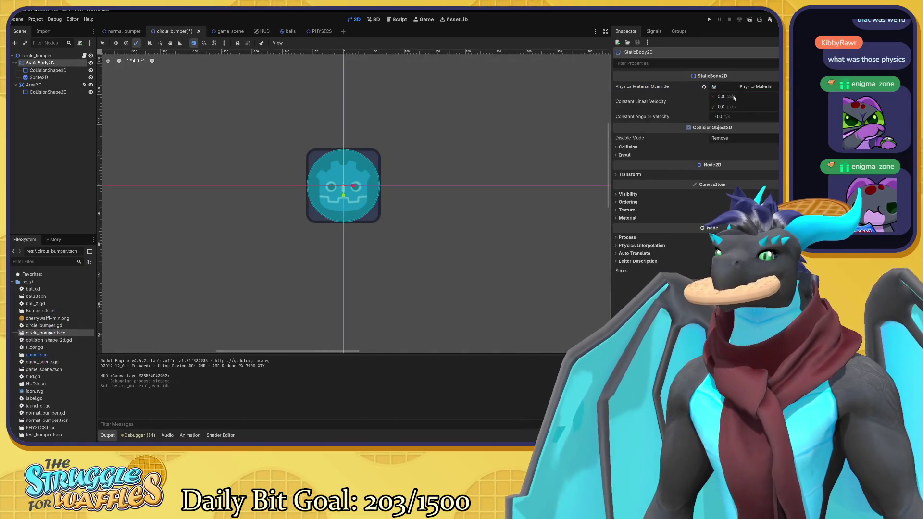
click(713, 87)
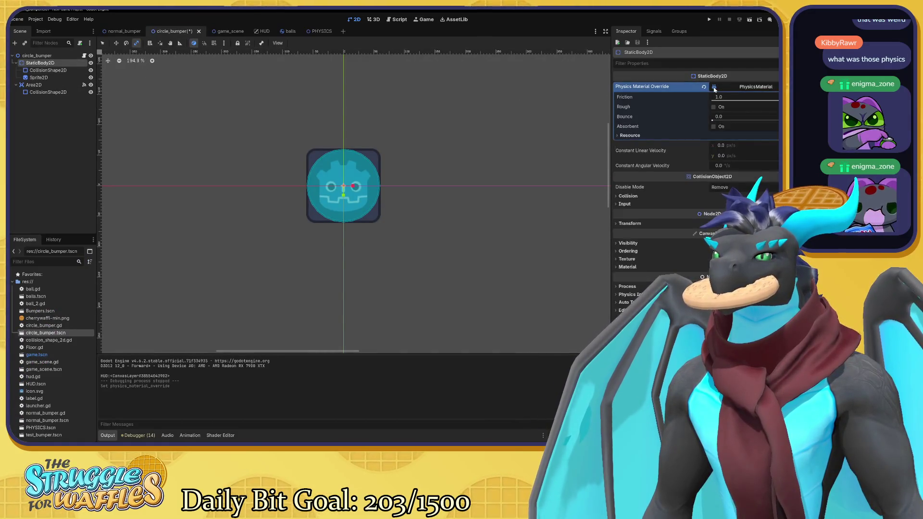
drag(762, 100, 735, 101)
click(735, 101)
click(713, 99)
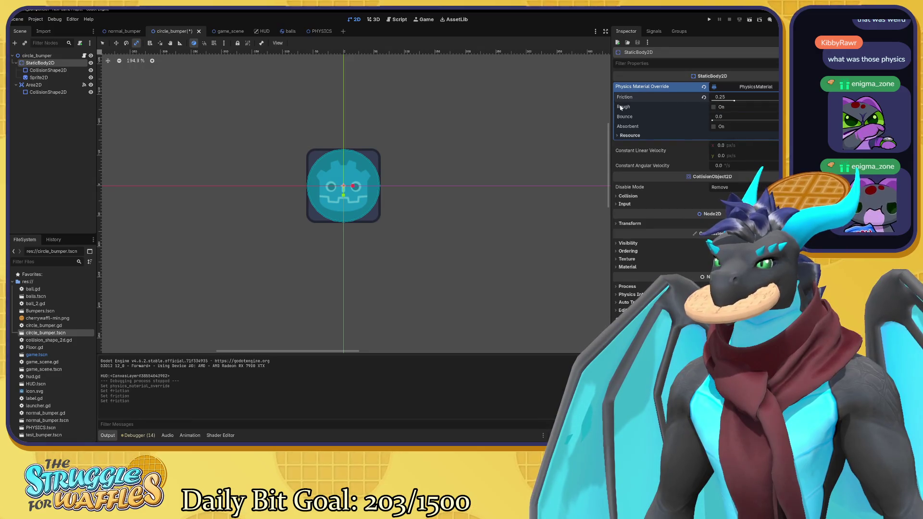
mouse_move(621, 108)
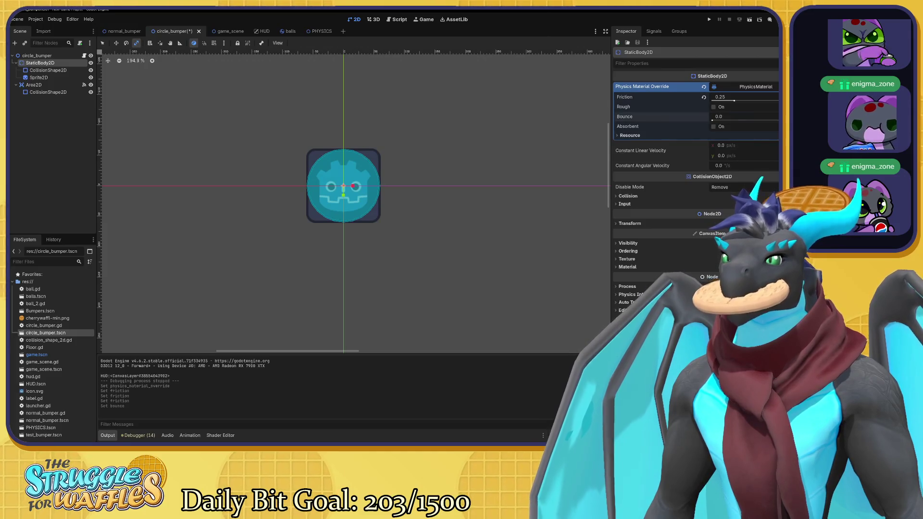
drag(719, 122, 746, 123)
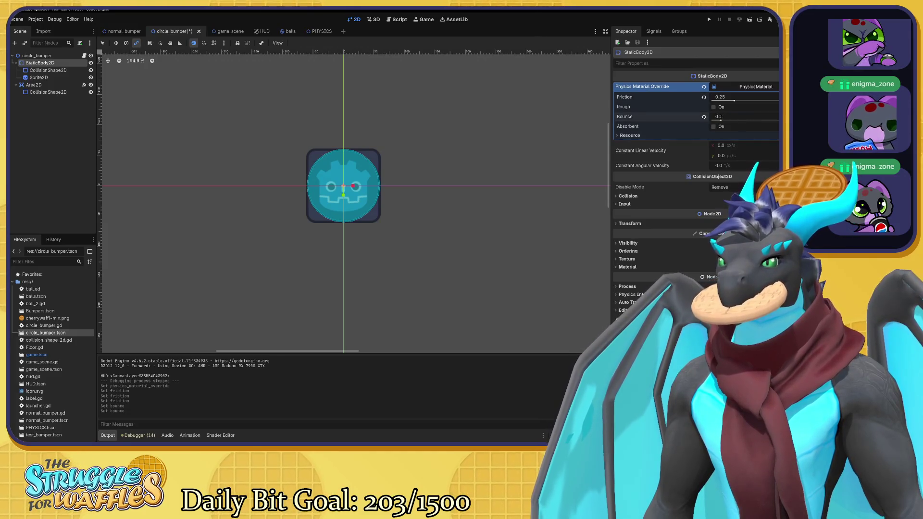
drag(717, 121, 729, 122)
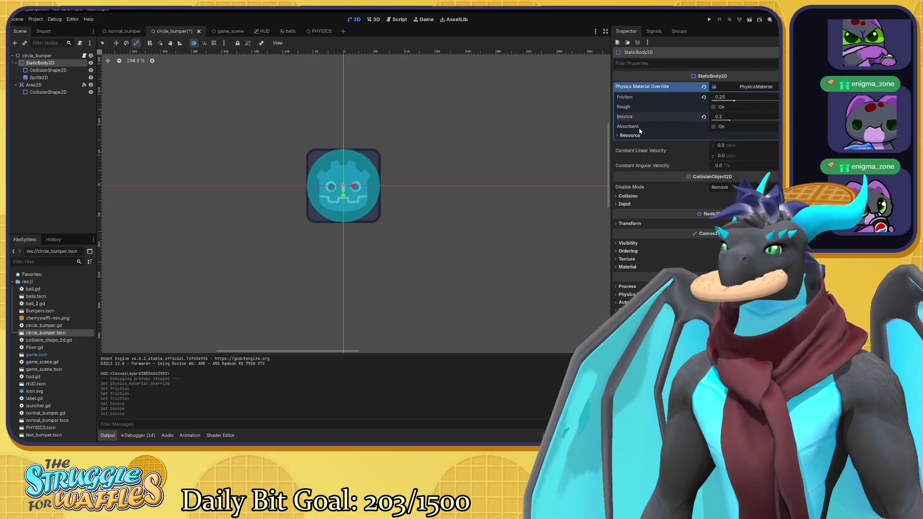
mouse_move(637, 129)
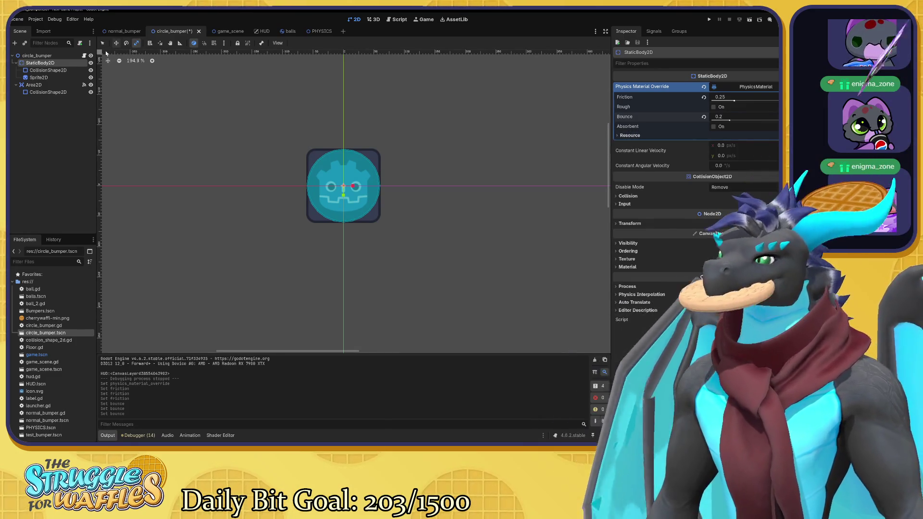
click(122, 31)
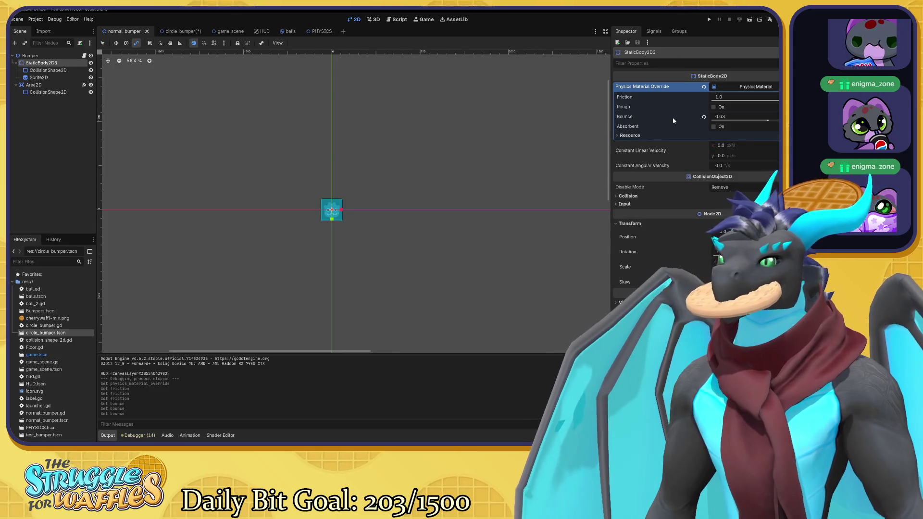
Adjust the normal bumper's friction, undoing an accidental bounce change.
drag(740, 101, 712, 120)
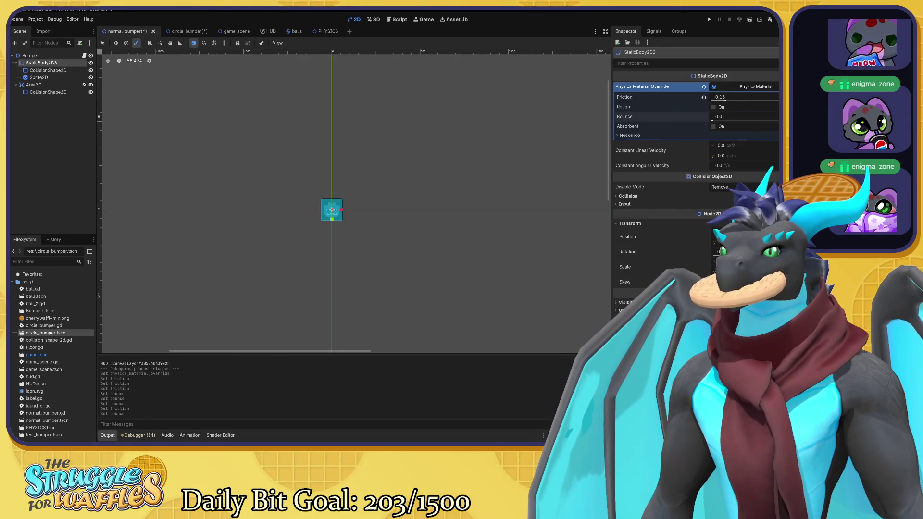
key(ctrl+z)
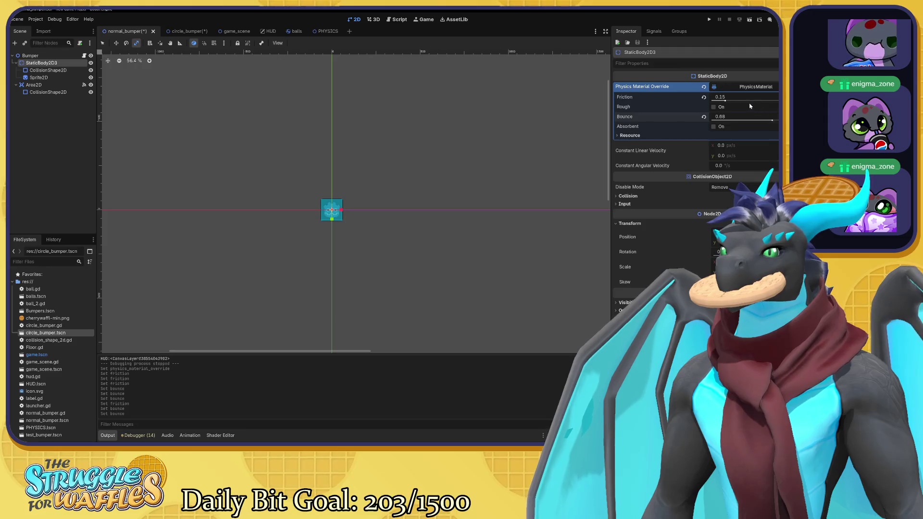
drag(738, 101, 769, 101)
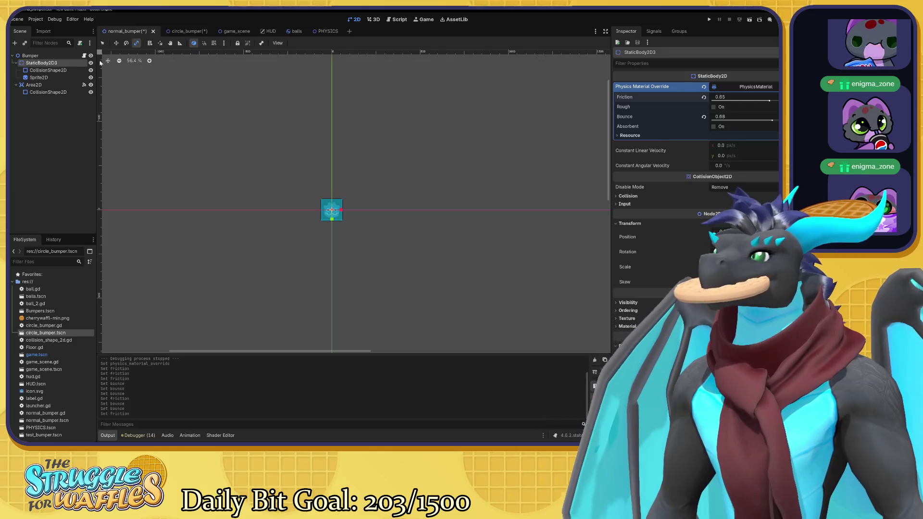
Nudge the circle bumper's bounce to 0.46, save, and run the game to test.
click(180, 32)
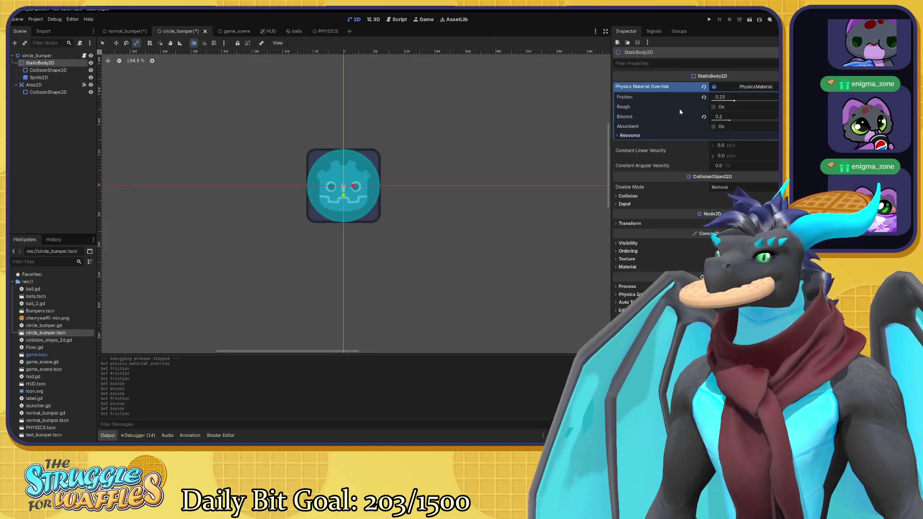
drag(730, 120, 736, 120)
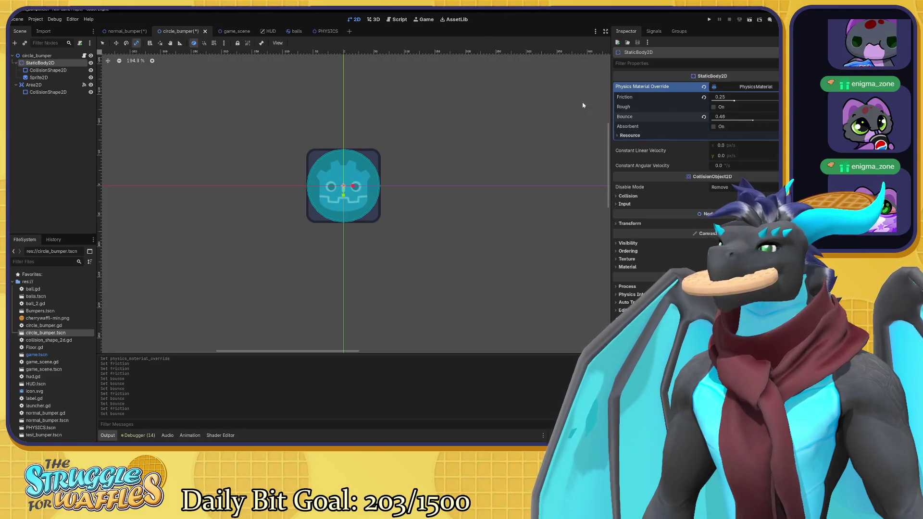
key(ctrl+s)
click(216, 31)
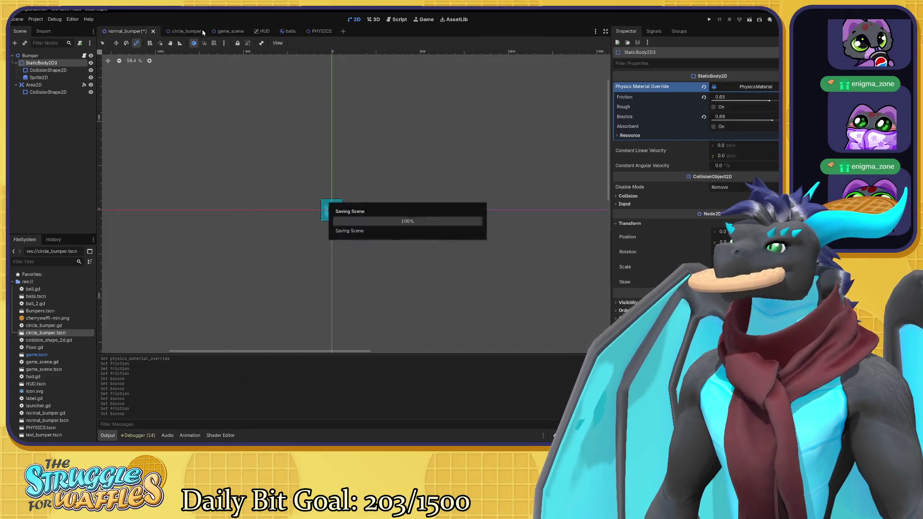
key(F5)
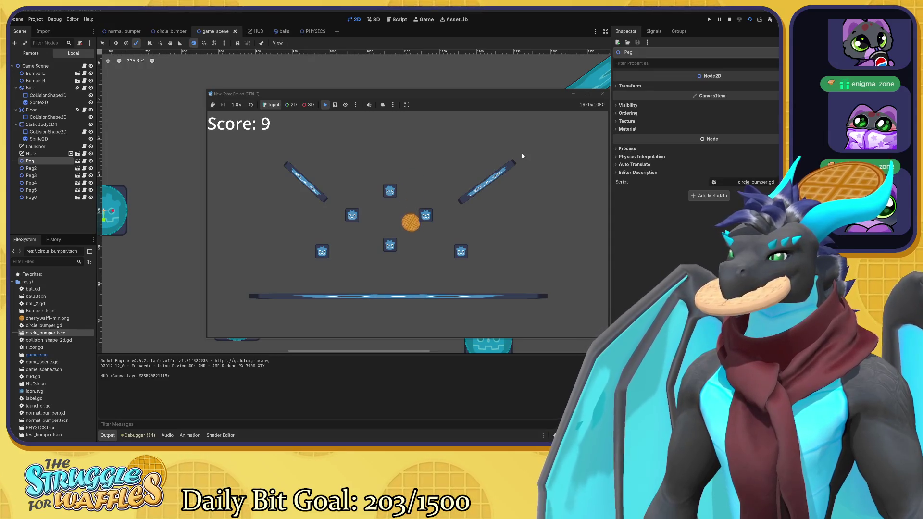
click(602, 94)
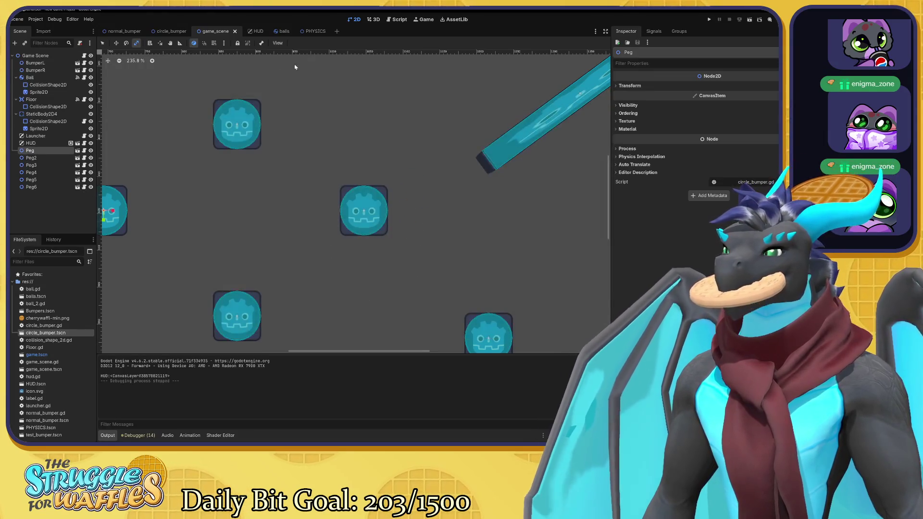
click(168, 31)
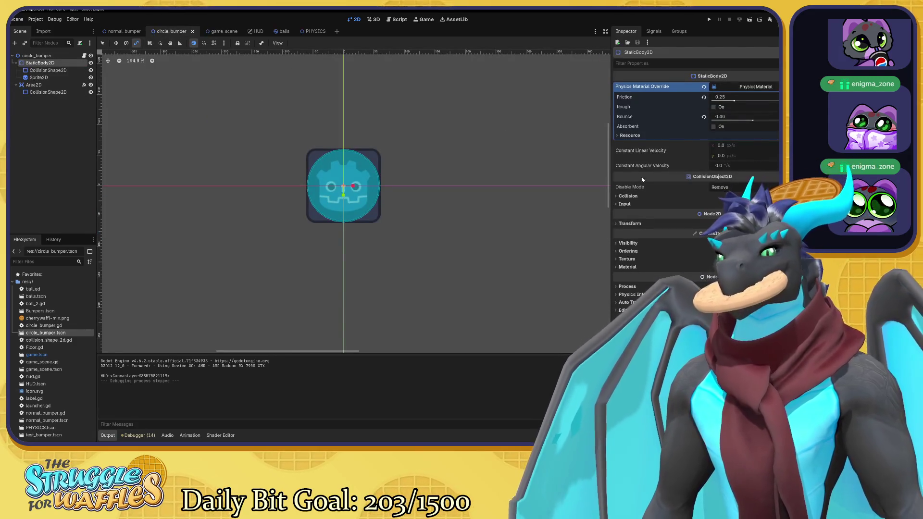
scroll(436, 168, down, 8)
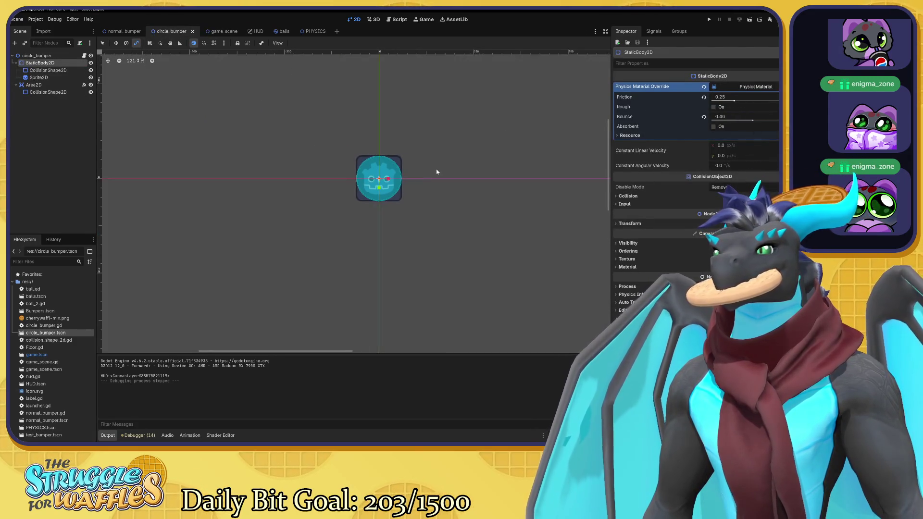
click(219, 32)
scroll(397, 152, down, 5)
scroll(346, 158, up, 2)
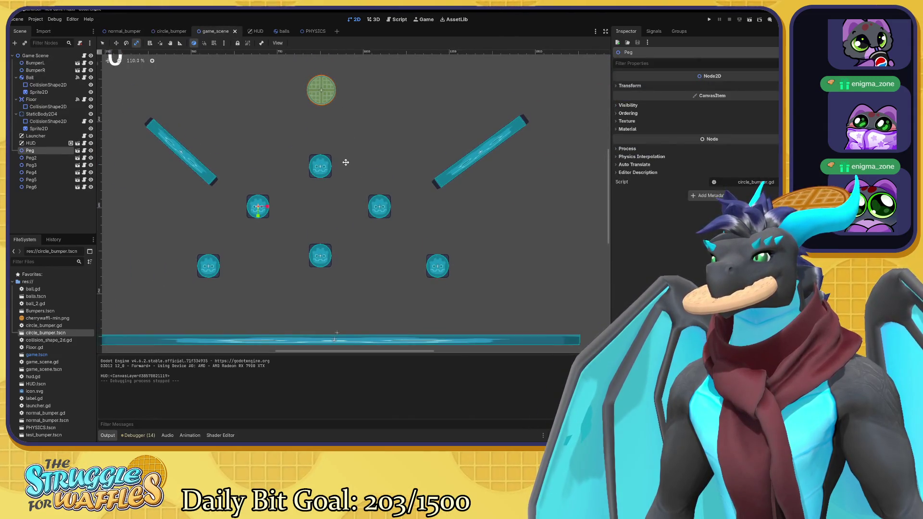
click(170, 31)
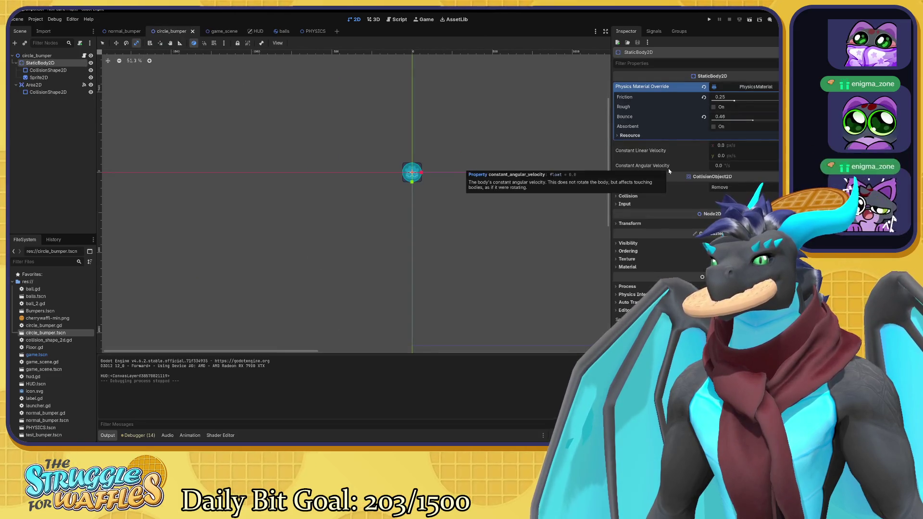
Raise the circle bumper's friction to 0.79, save, and briefly run the bumper scene.
drag(733, 100, 767, 104)
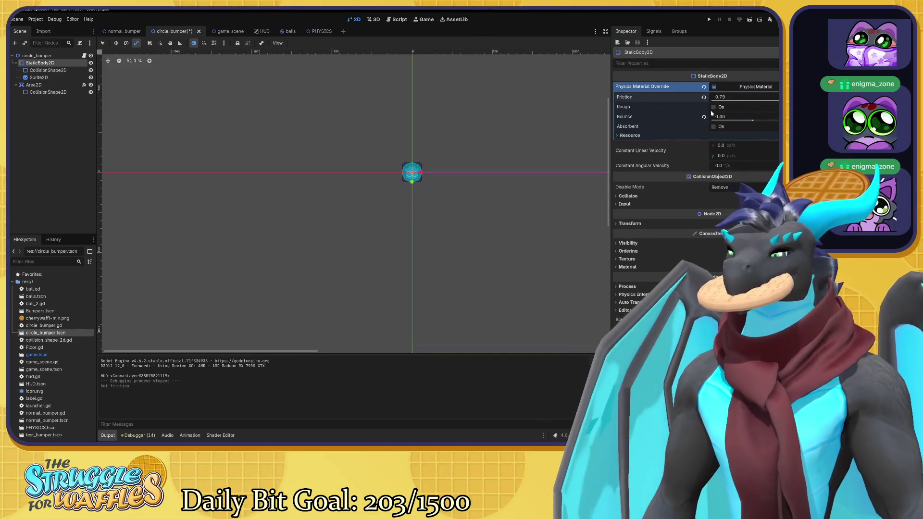
key(ctrl+s)
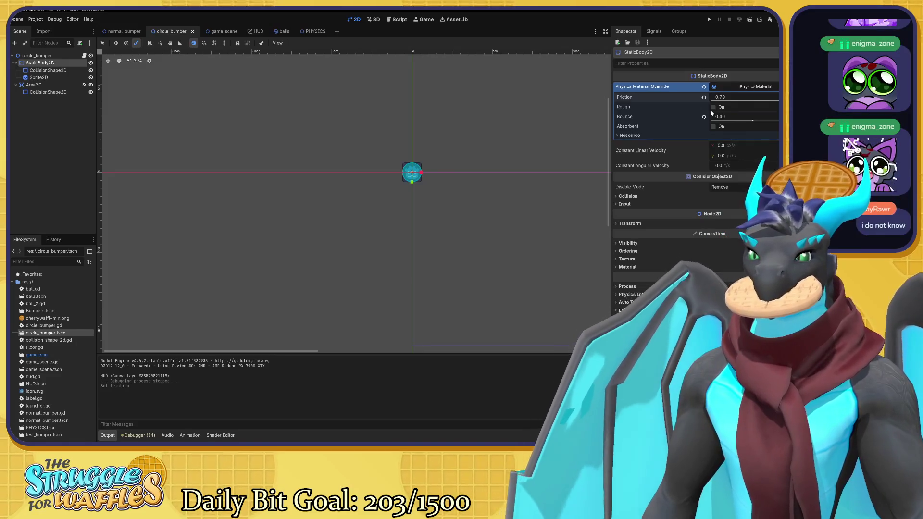
key(F6)
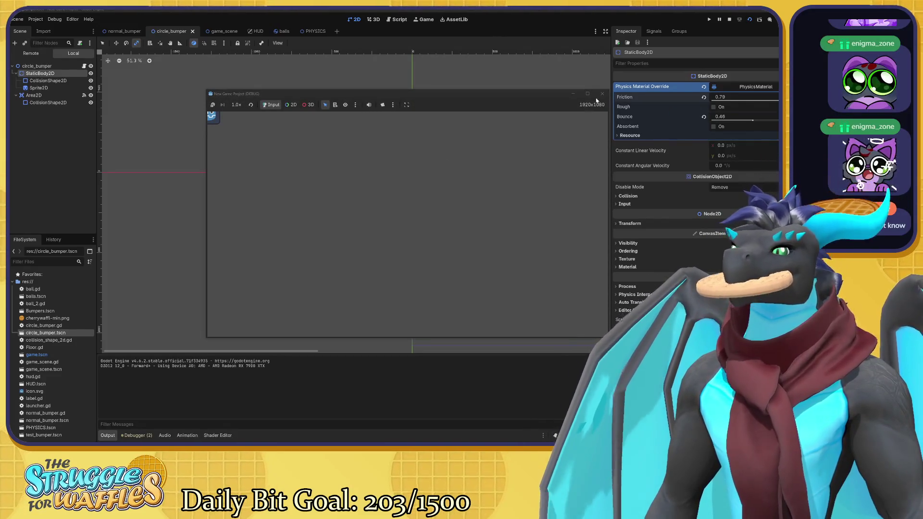
click(603, 93)
Play-test the main game scene, launching the waffle ball until the score reaches 15.
click(215, 31)
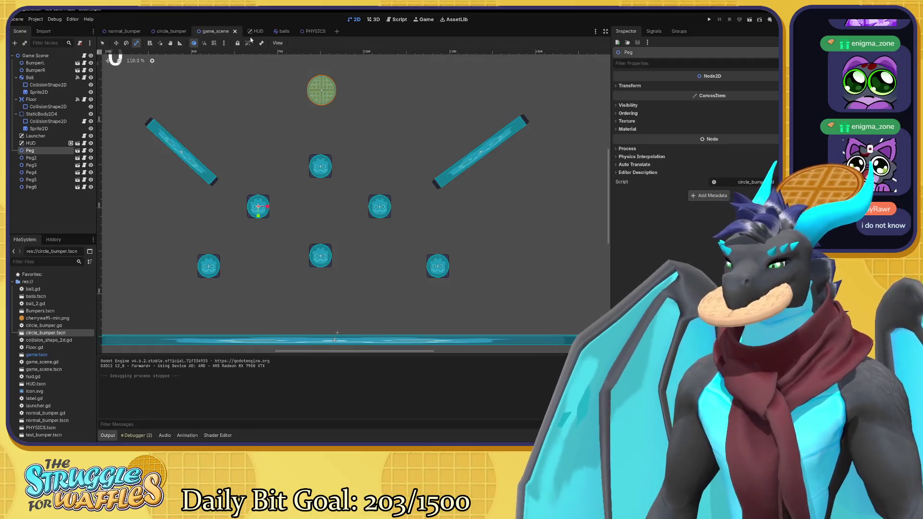
key(F6)
click(430, 150)
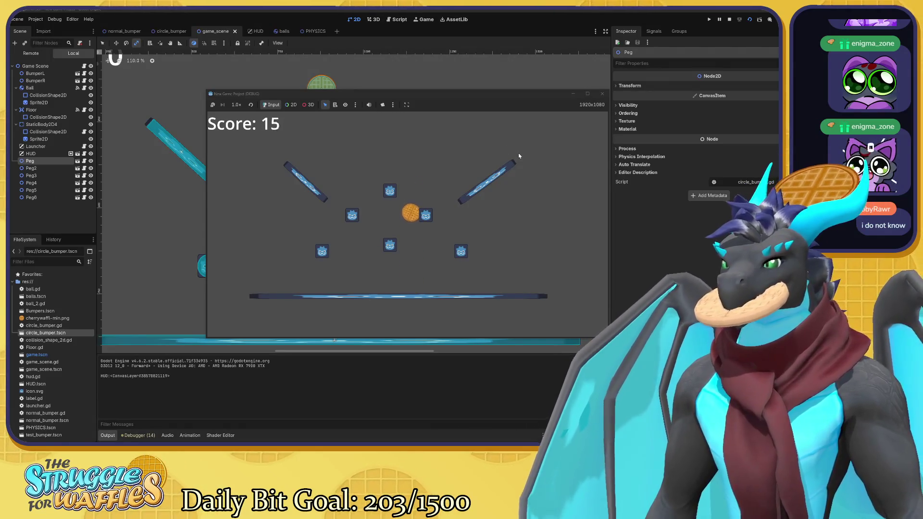
click(602, 93)
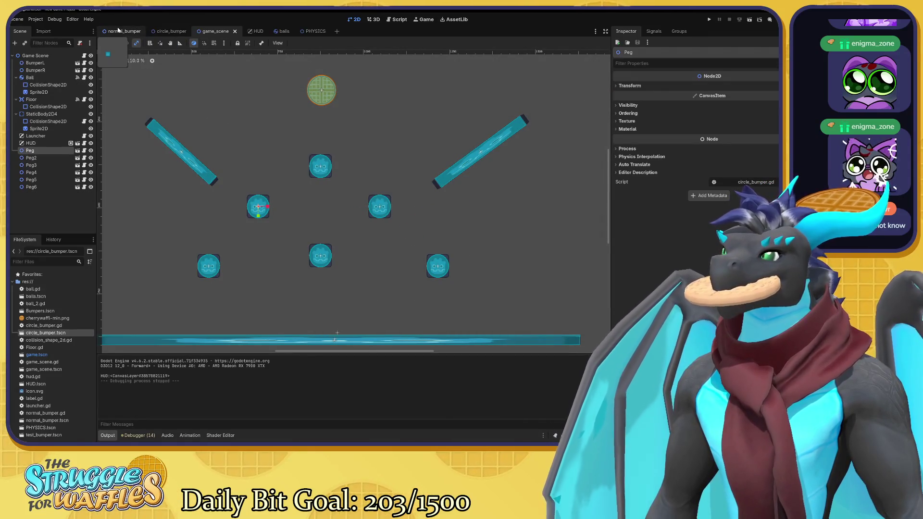
Compare the circle bumper's collision layers with the normal bumper's.
click(169, 33)
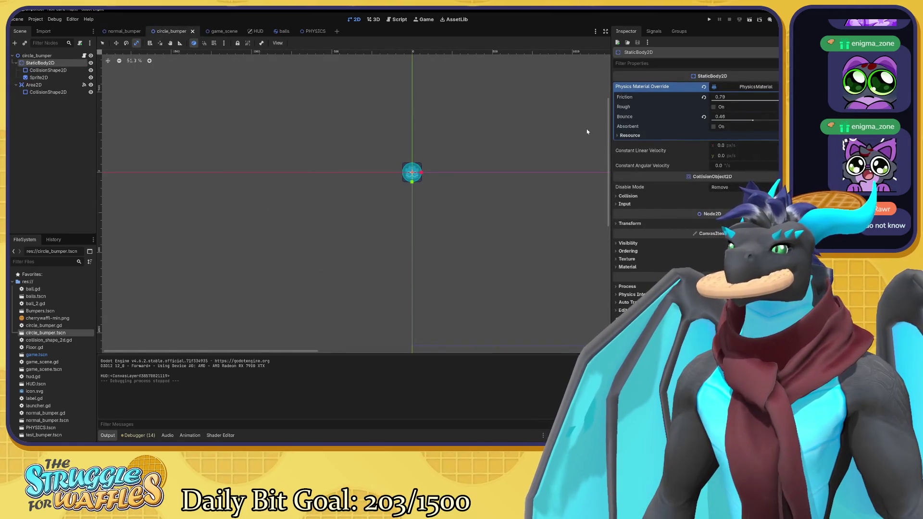
click(628, 196)
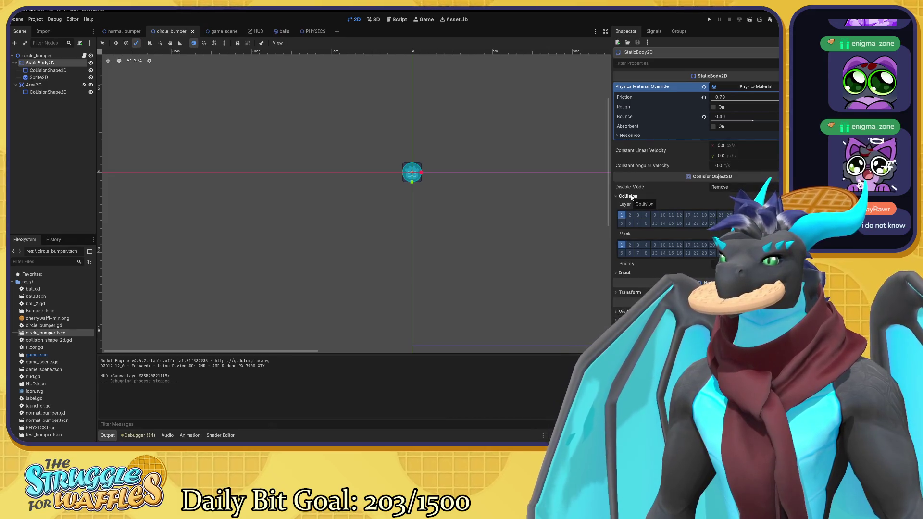
click(121, 31)
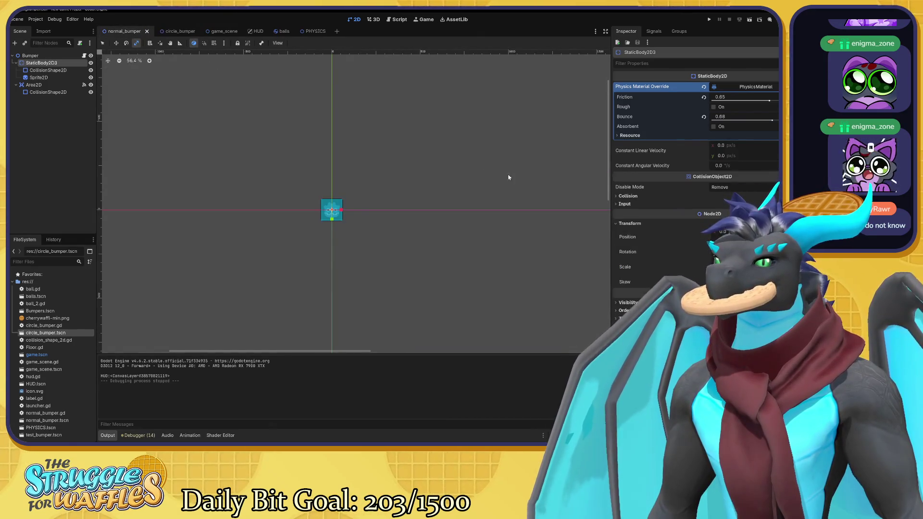
click(621, 196)
click(620, 196)
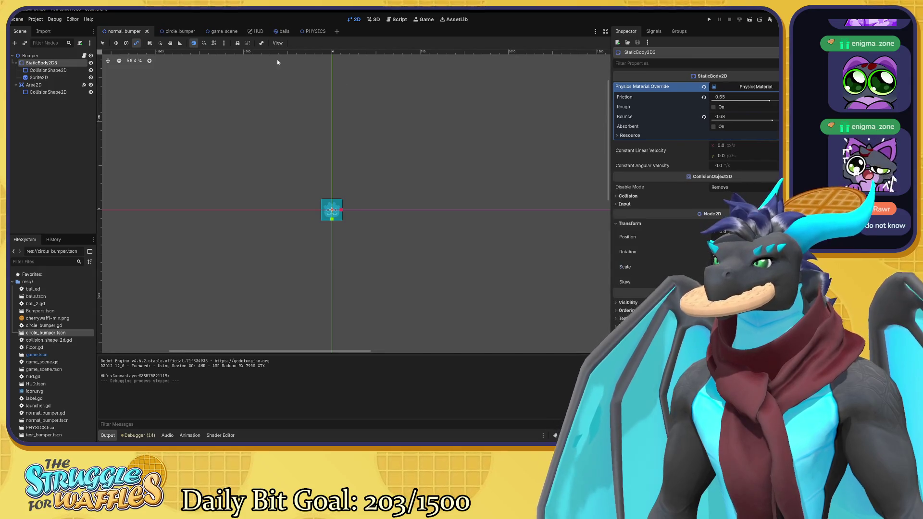
click(173, 30)
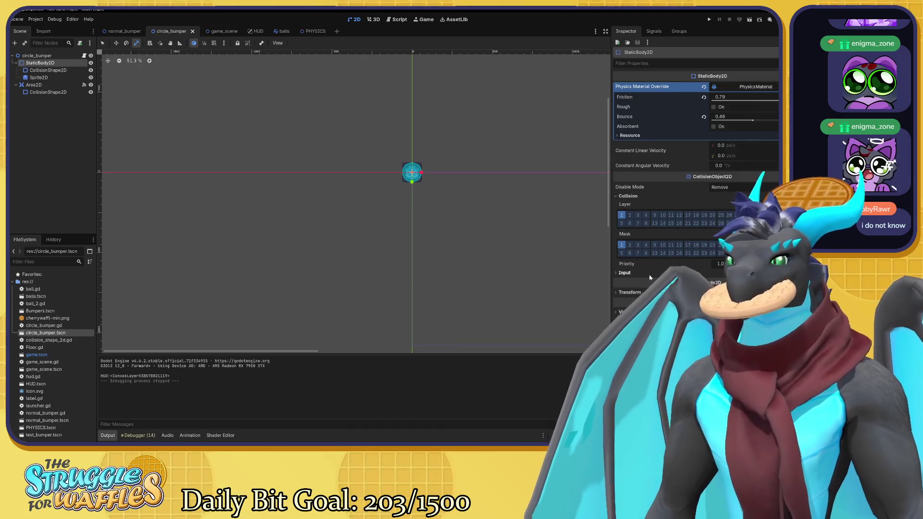
Review the circle bumper's input pickable and physics material resource settings, then save it.
click(624, 273)
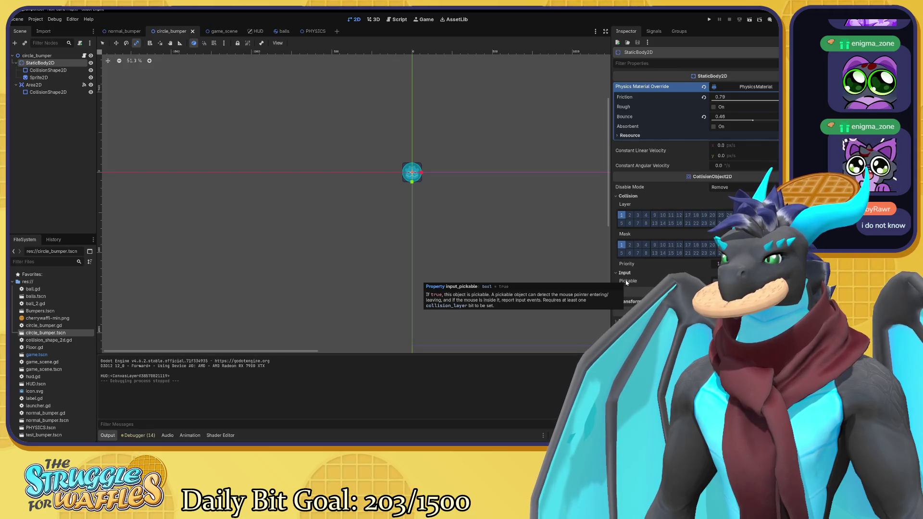
click(625, 273)
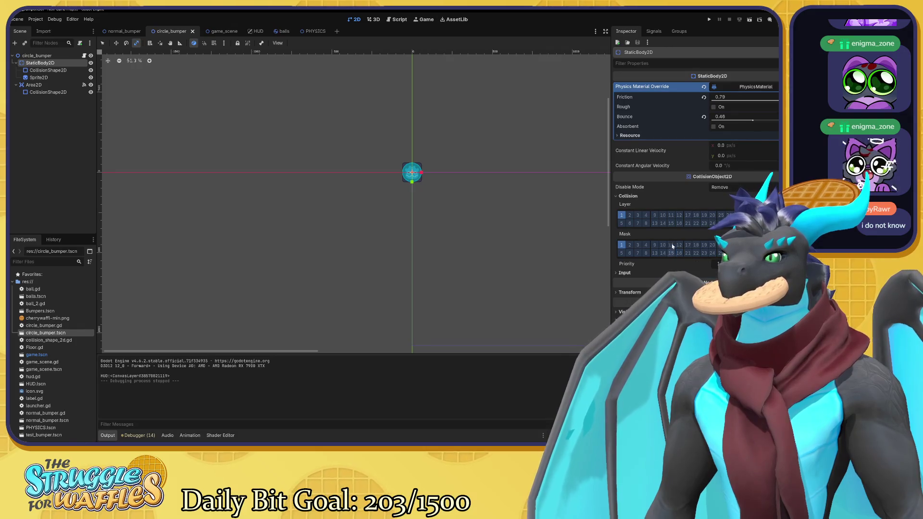
click(630, 135)
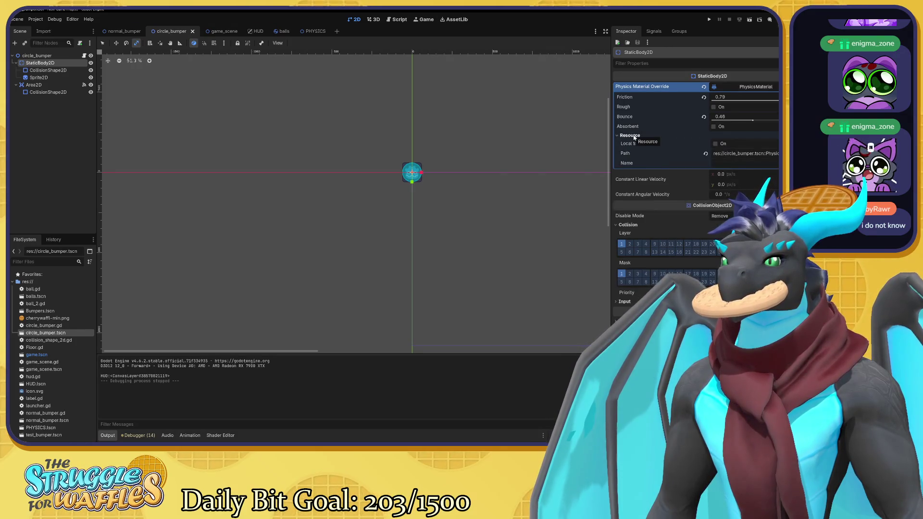
mouse_move(646, 145)
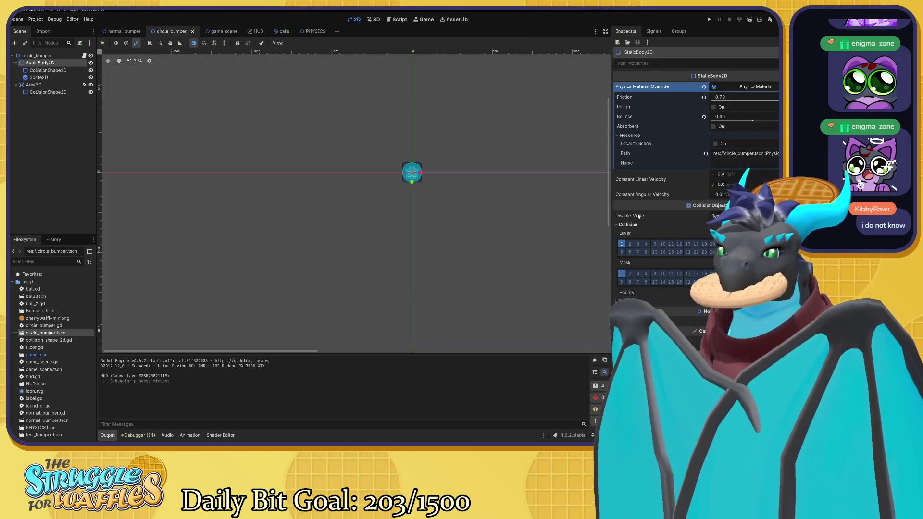
mouse_move(638, 217)
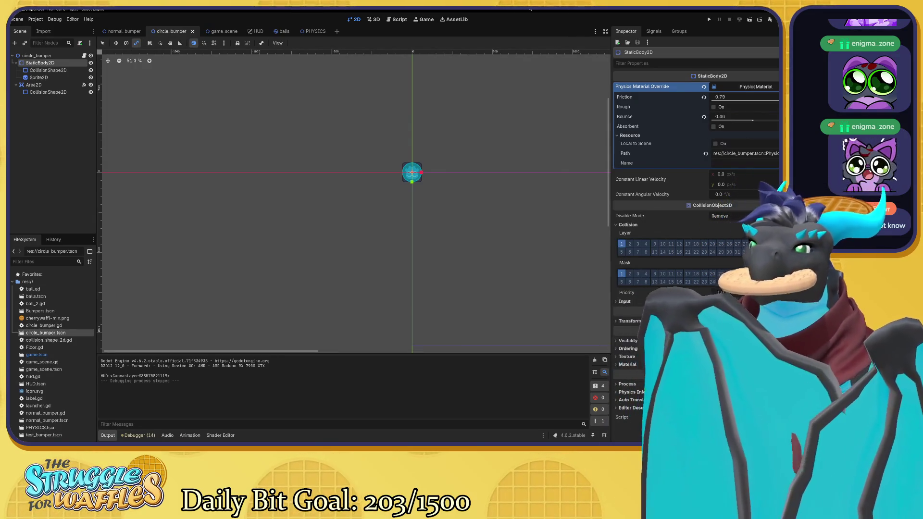
key(ctrl+s)
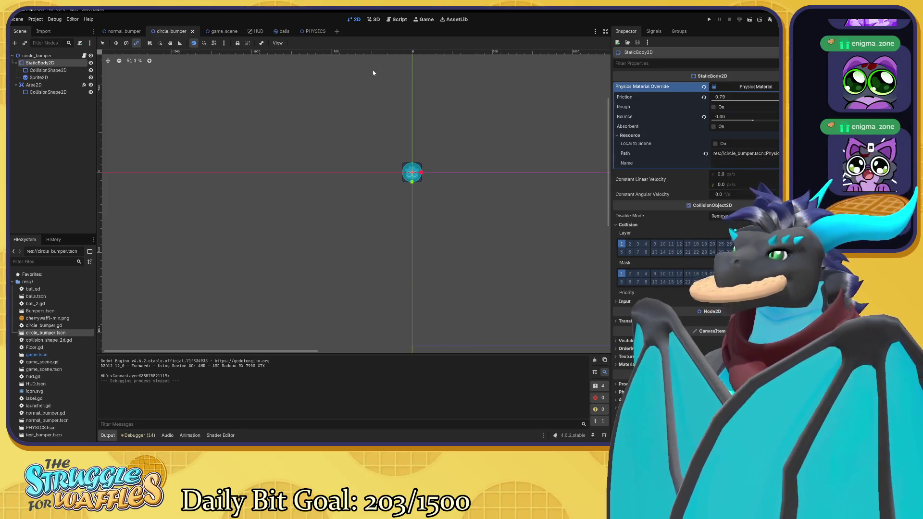
click(221, 32)
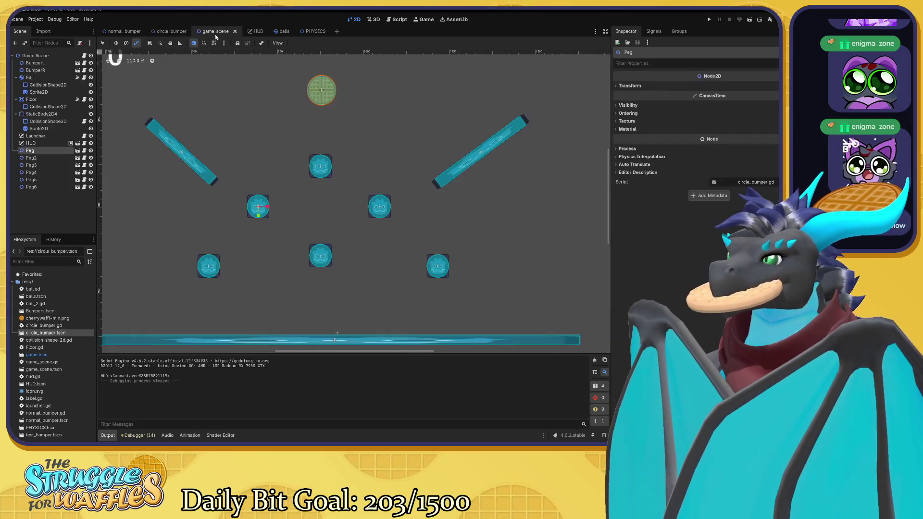
Set the Ball's friction to 0.55 and bounce to 0.3, reset its inertia, save, and test.
click(48, 77)
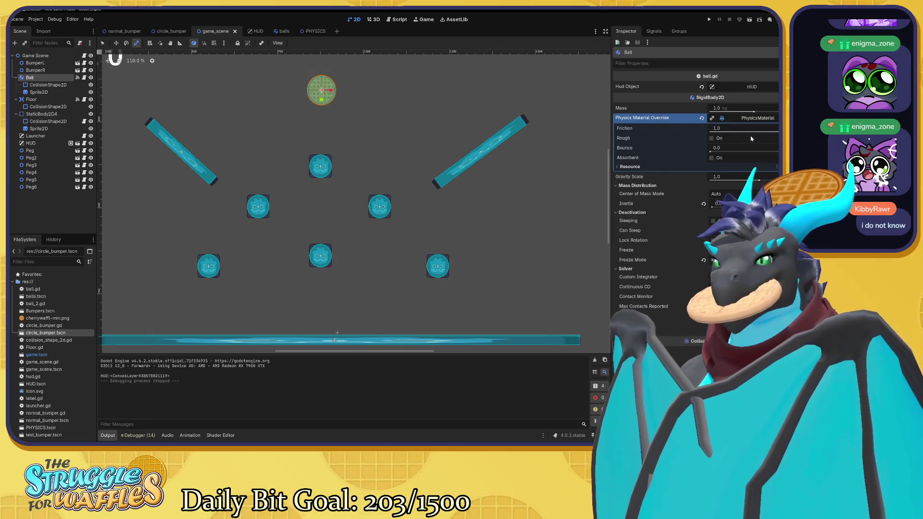
drag(745, 130, 738, 130)
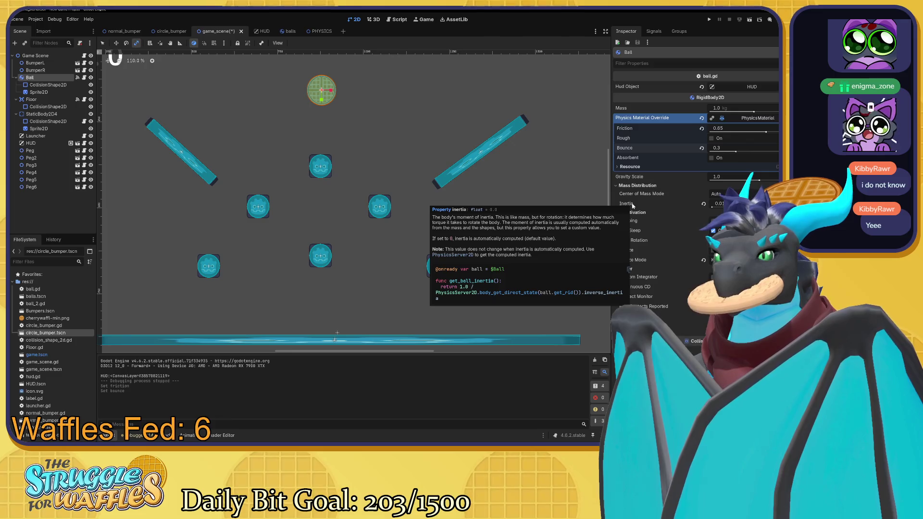
click(703, 204)
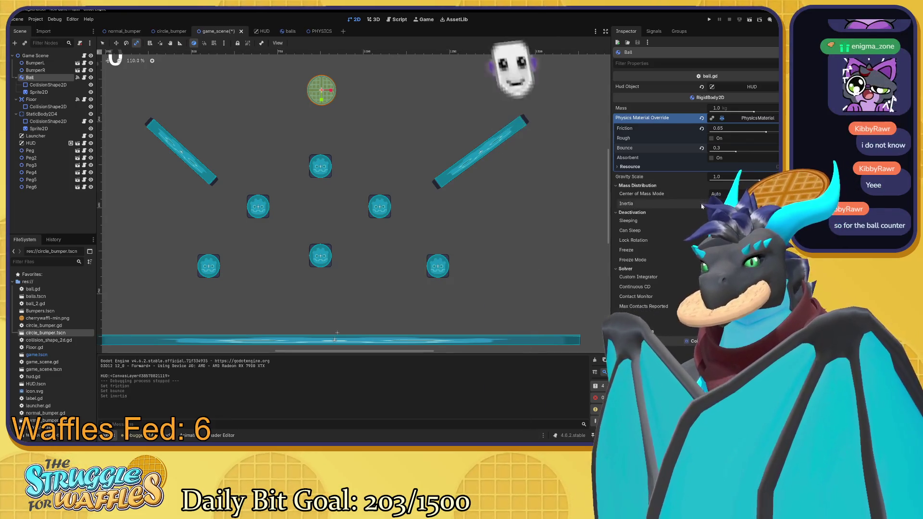
click(472, 130)
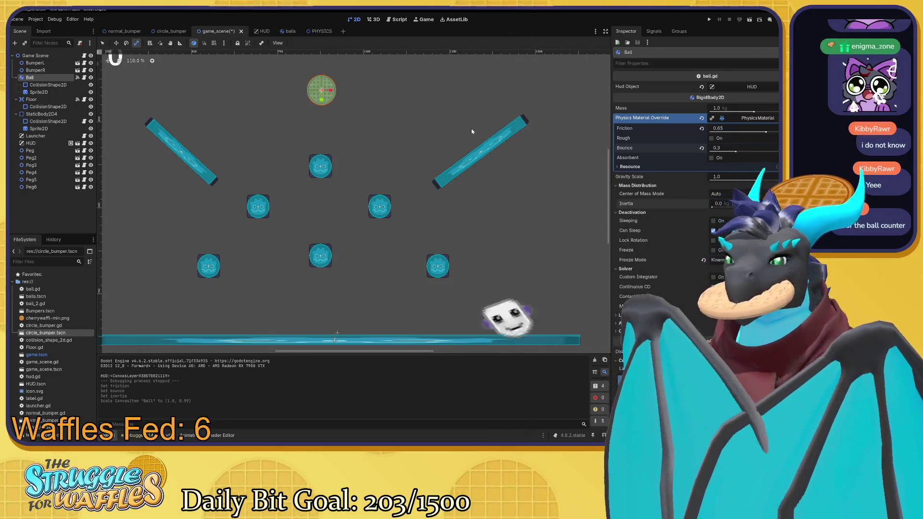
key(ctrl+s)
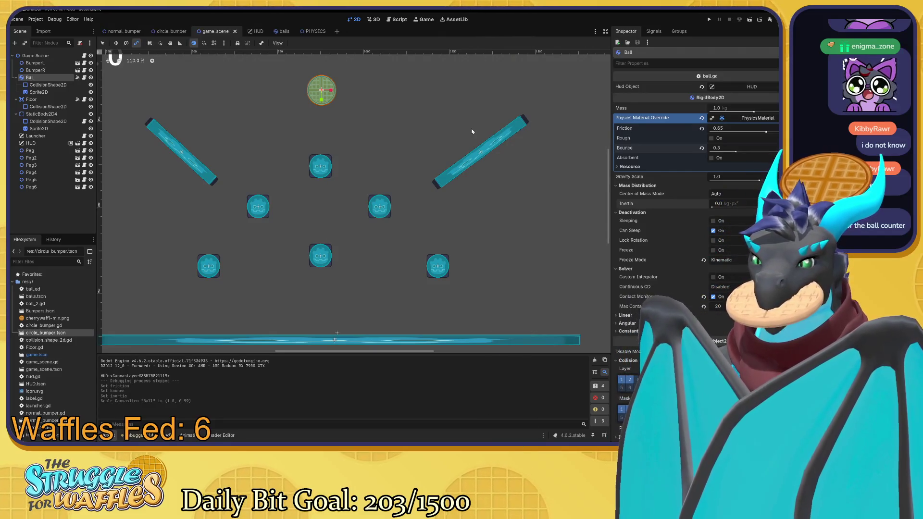
key(F5)
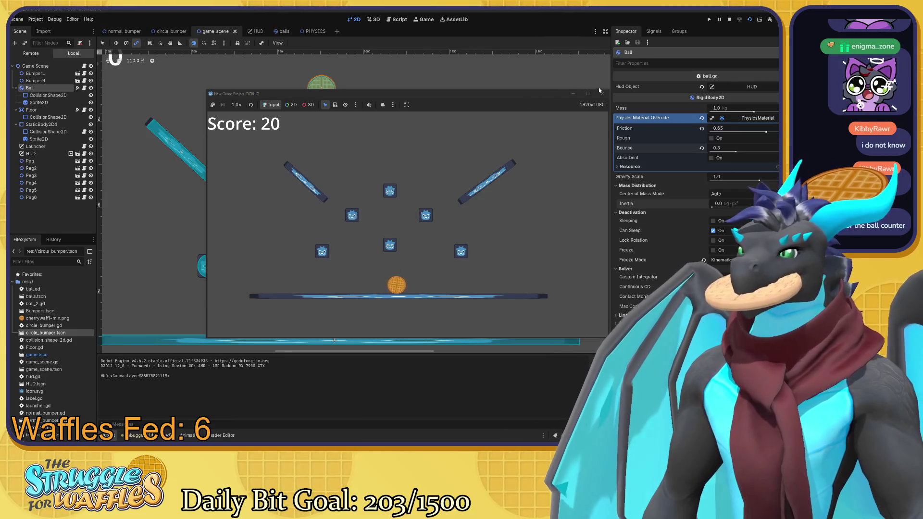
End the ball test run at Score 20 by closing the game window.
click(602, 94)
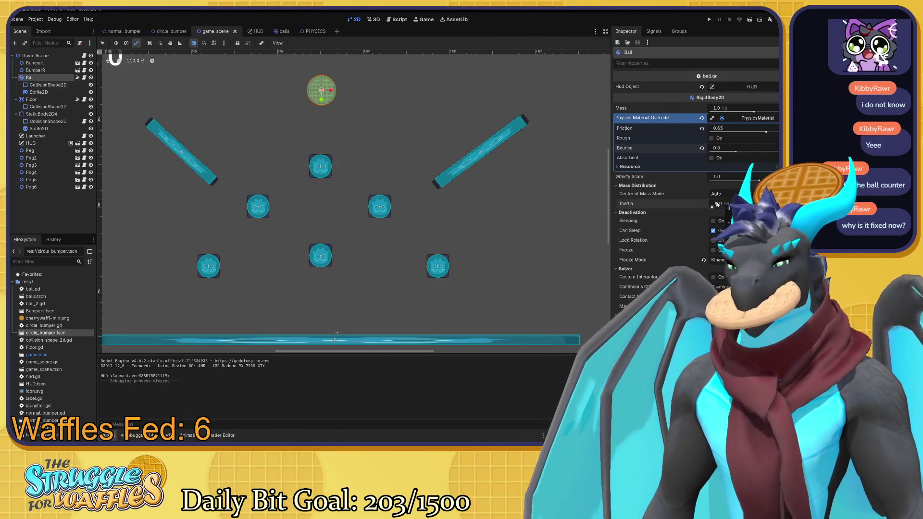
Adjust the Ball's inertia field and save game_scene with friction 0.55 and bounce 0.3.
click(711, 207)
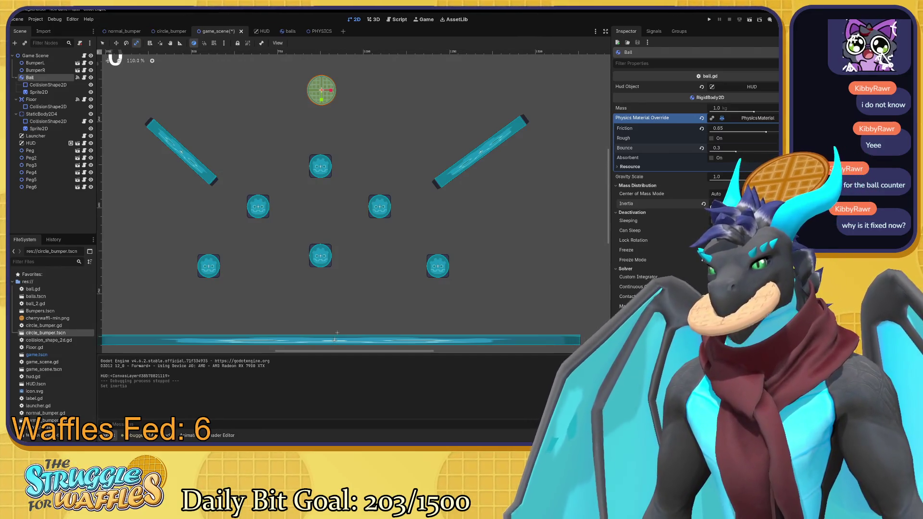
click(712, 207)
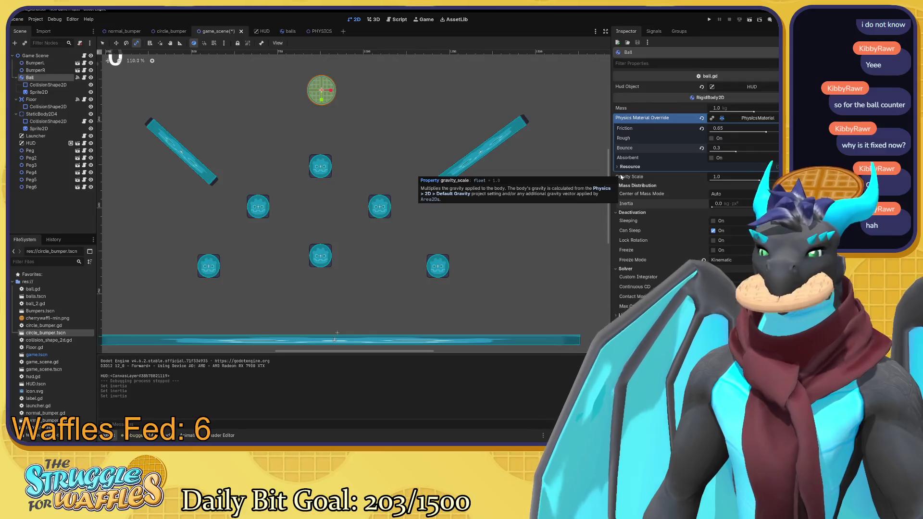
key(ctrl+s)
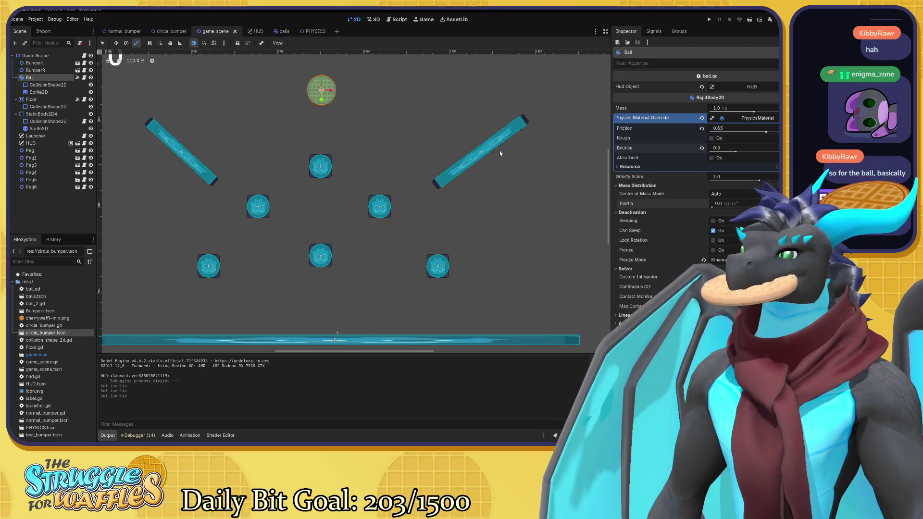
mouse_move(686, 251)
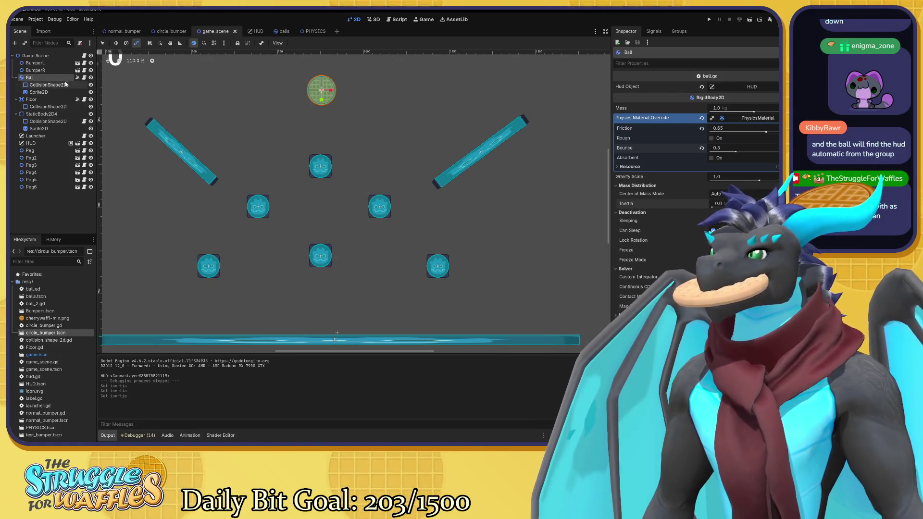
Copy the Hud group Target lookup from Floor.gd into ball.gd's _ready function.
click(84, 77)
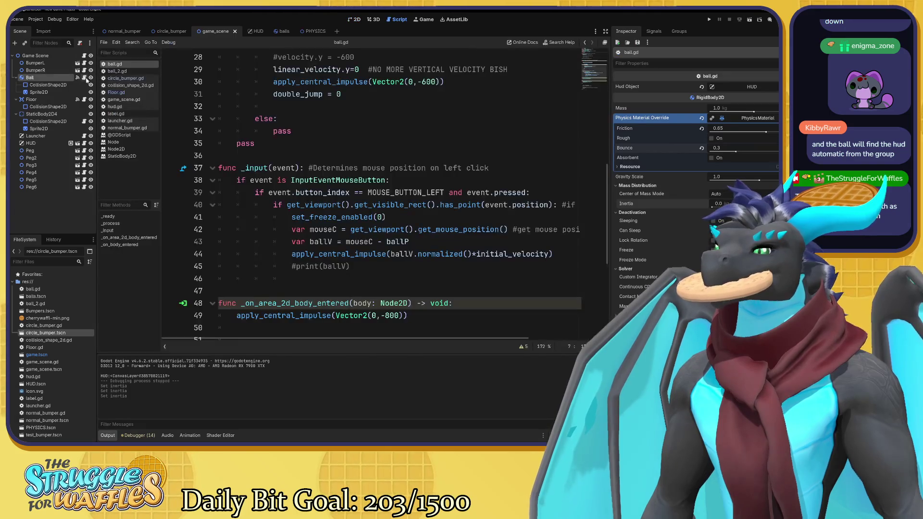
scroll(393, 195, up, 4)
scroll(375, 195, up, 5)
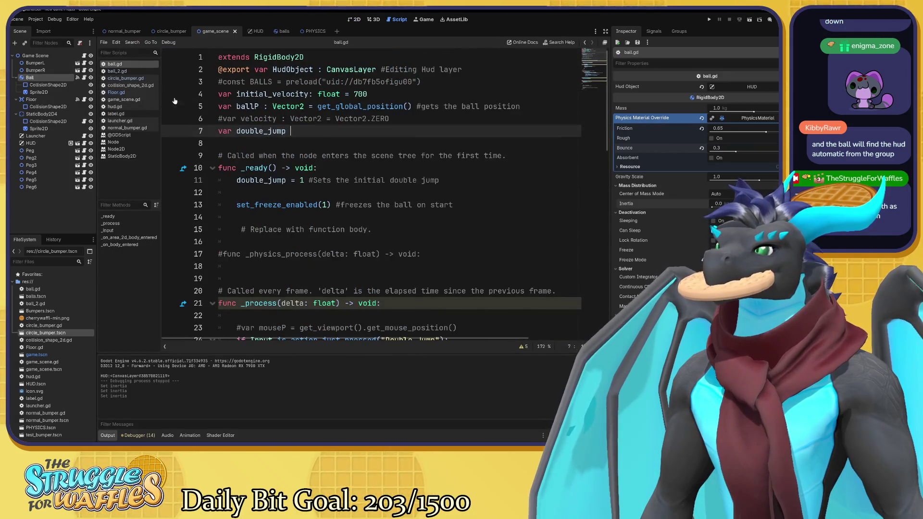
click(155, 93)
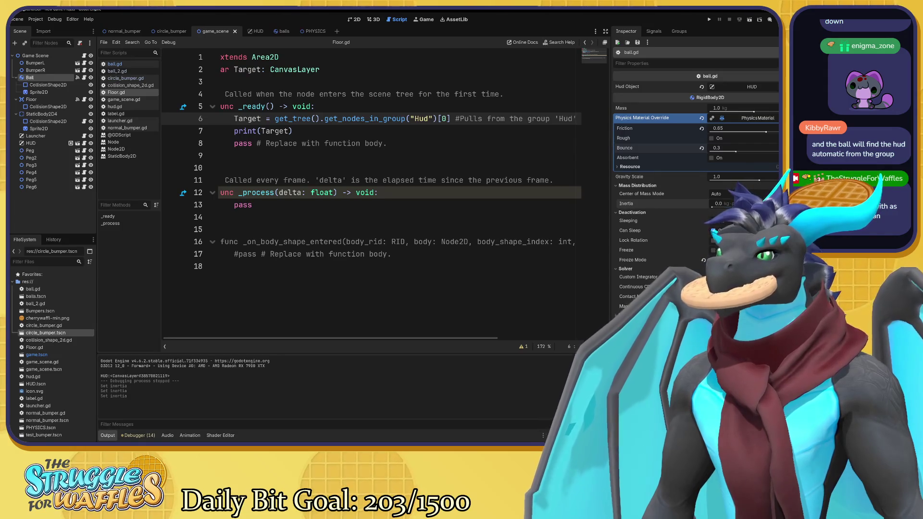
drag(449, 118, 234, 118)
key(ctrl+c)
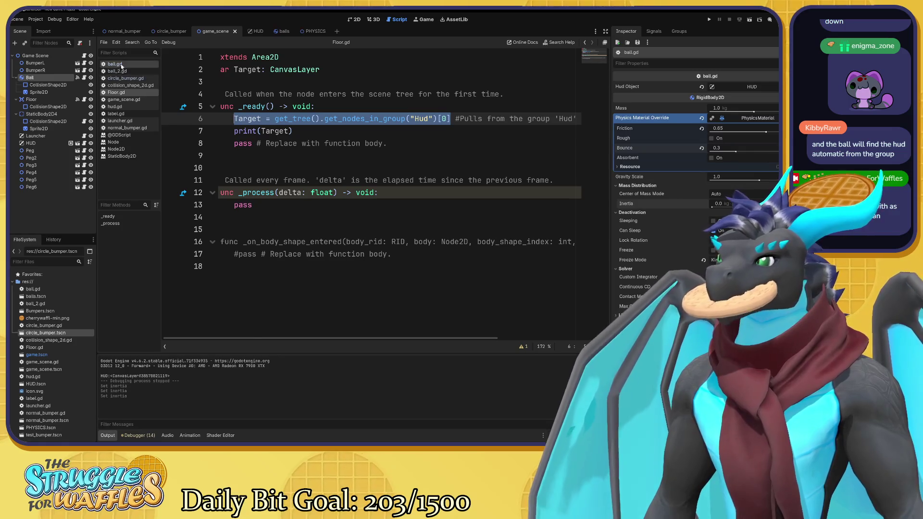
click(118, 64)
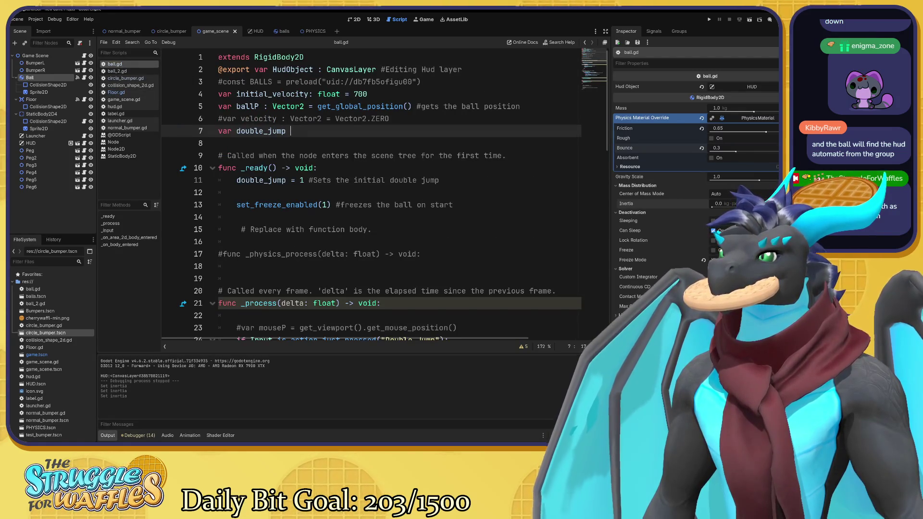
click(318, 168)
key(Return)
key(ctrl+v)
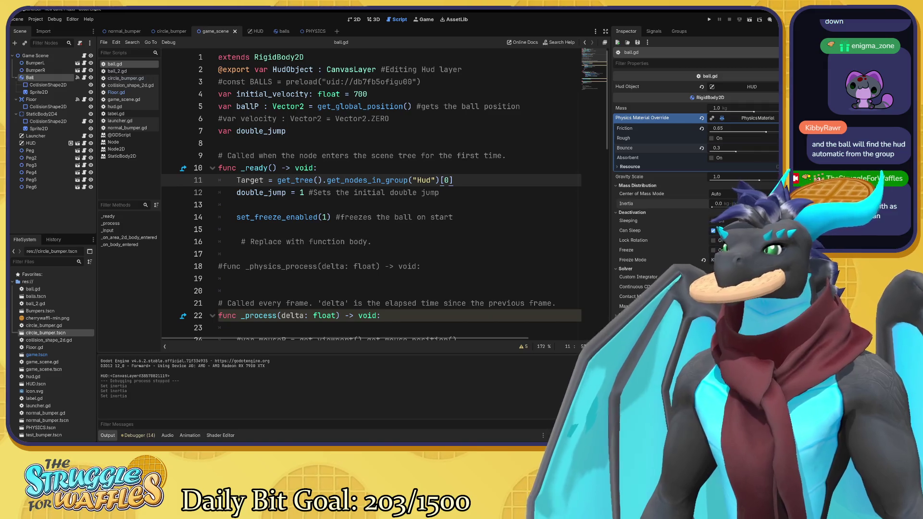
key(Down)
key(Delete)
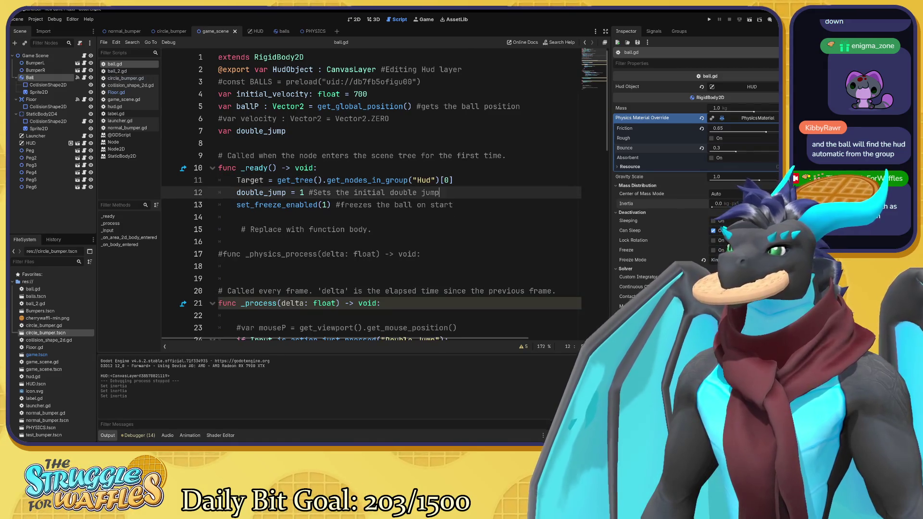
Add Floor.gd's 'var Target: CanvasLayer' declaration below HudObject in ball.gd and save.
click(116, 92)
drag(322, 69, 218, 70)
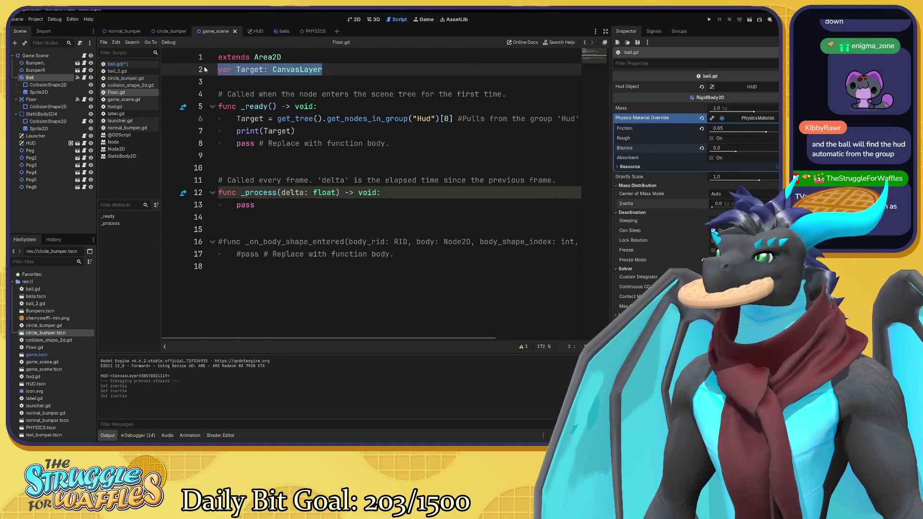
click(129, 64)
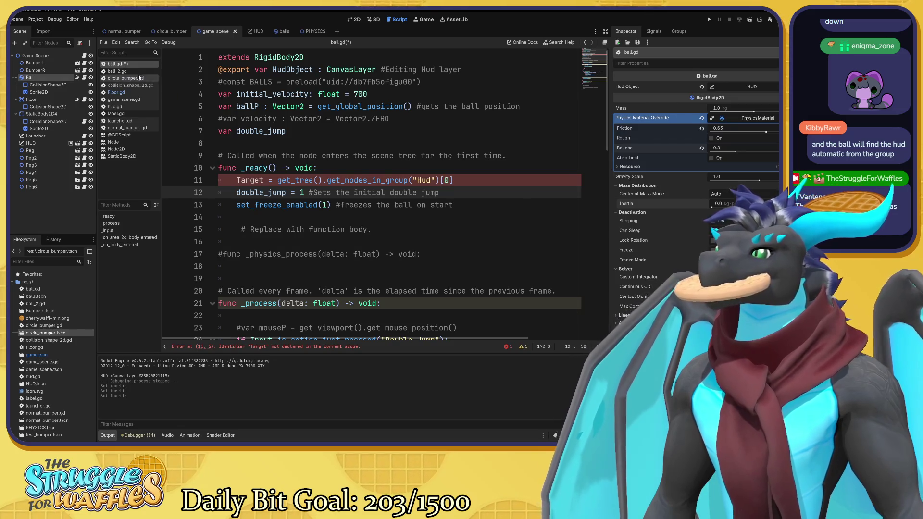
click(137, 91)
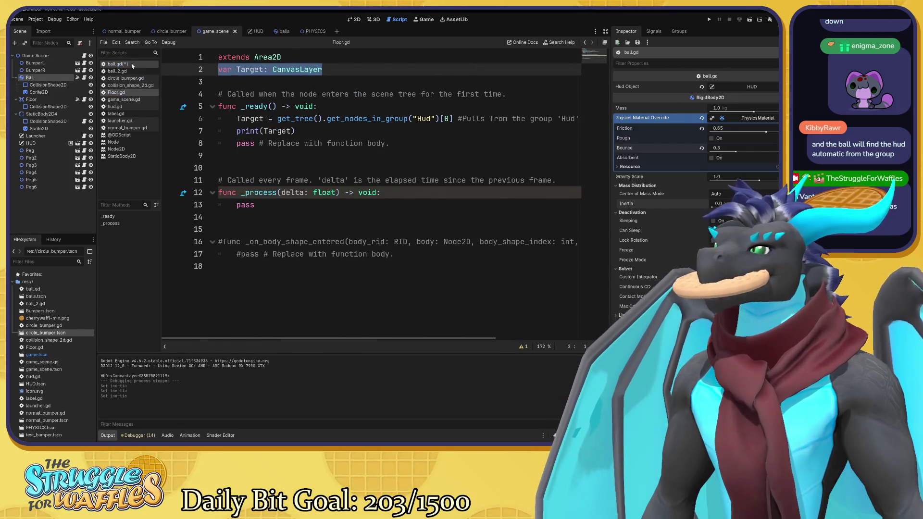
click(131, 65)
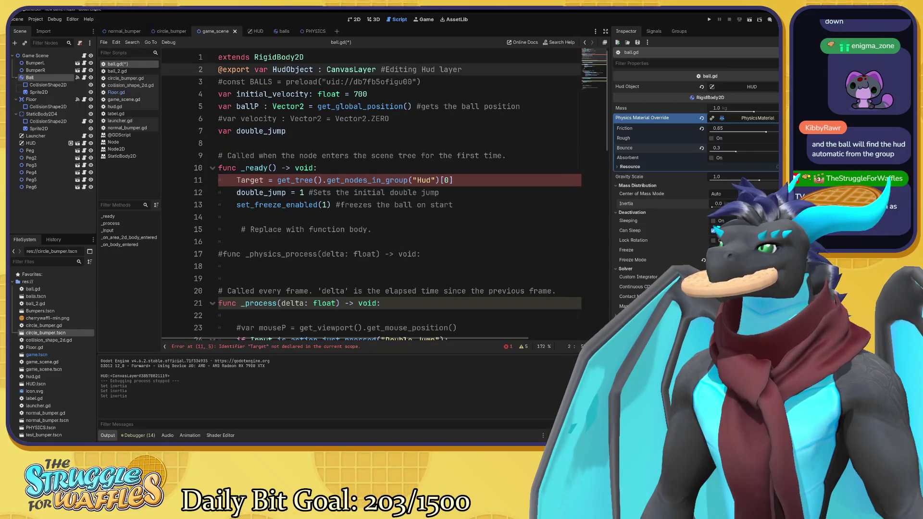
key(Return)
text(var Target: CanvasLayer)
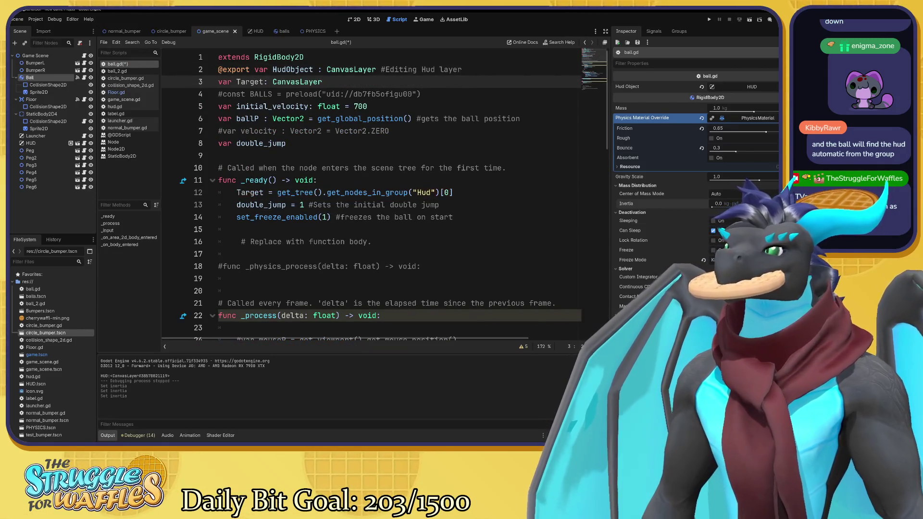
key(ctrl+s)
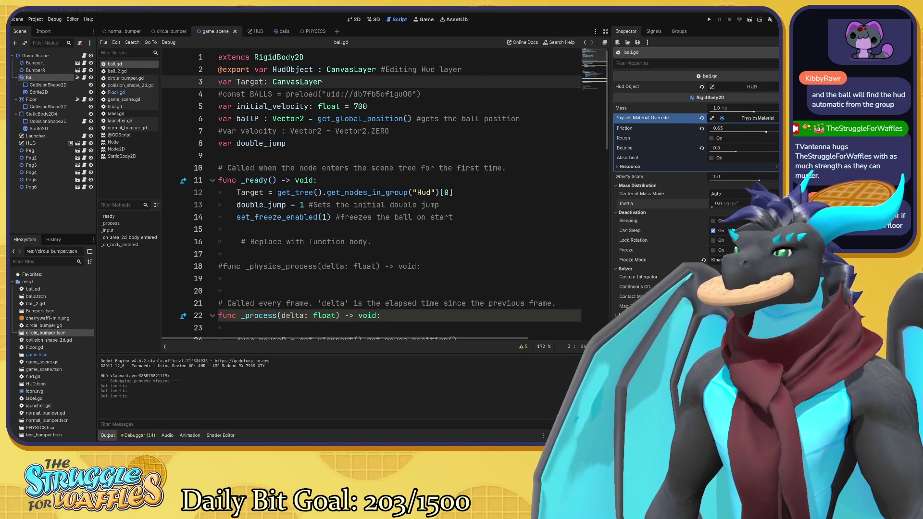
Scroll through the rest of ball.gd, then return to Floor.gd.
scroll(375, 192, down, 3)
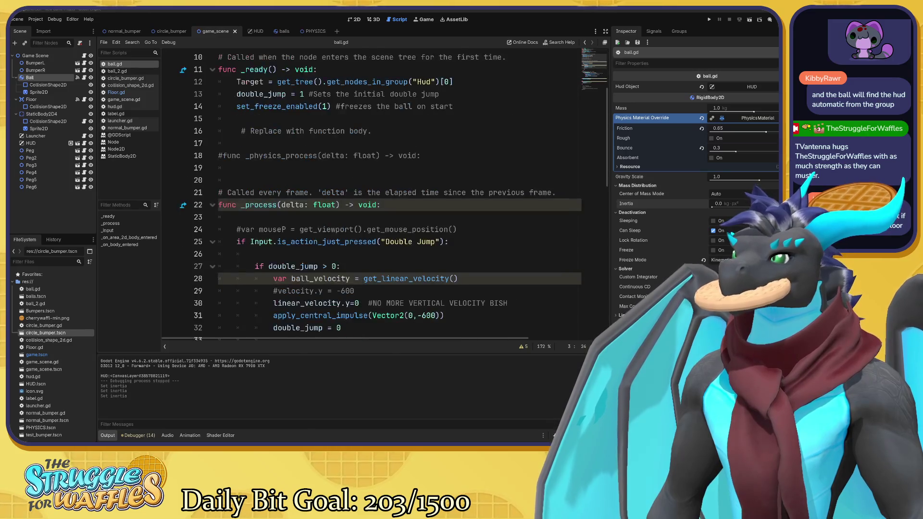
click(392, 156)
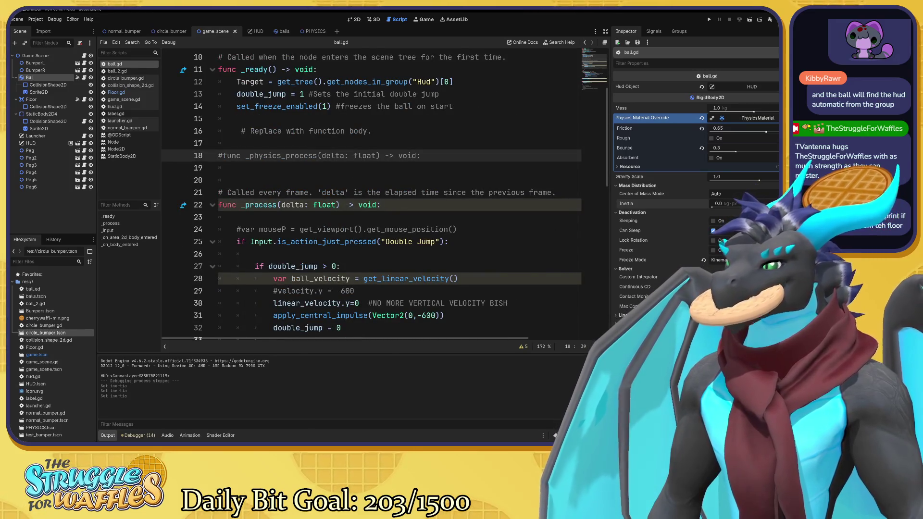
scroll(392, 192, down, 4)
click(120, 92)
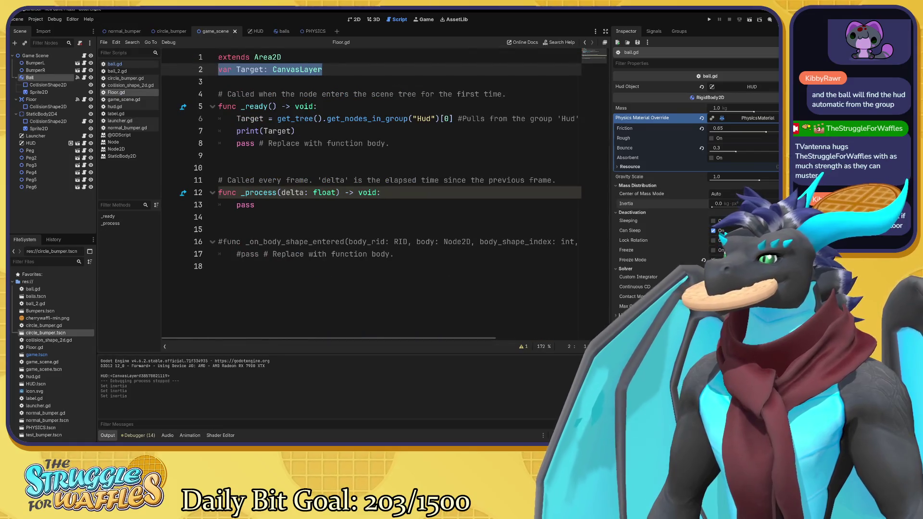
Delete print(Target) from Floor.gd and comment the Target line '#Variant for the Hud group'.
mouse_move(295, 130)
mouse_down()
mouse_move(237, 119)
mouse_move(238, 131)
mouse_up()
key(BackSpace)
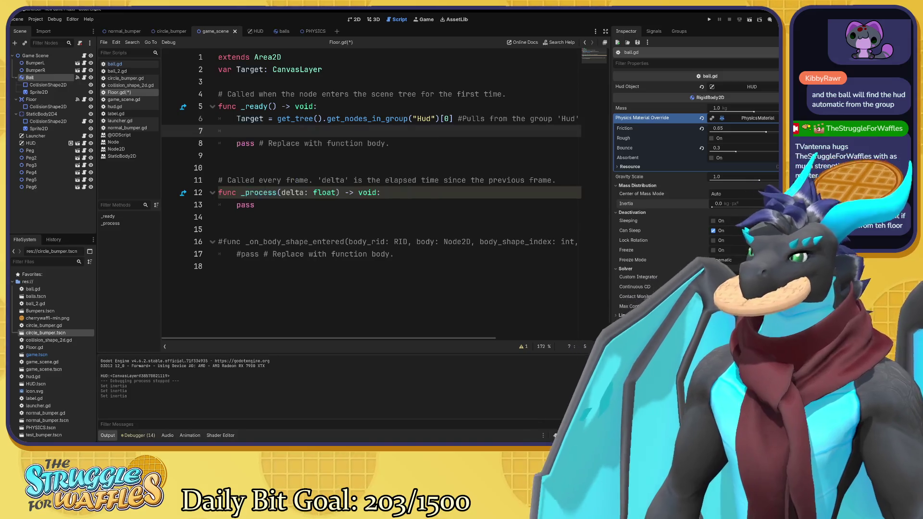
key(BackSpace)
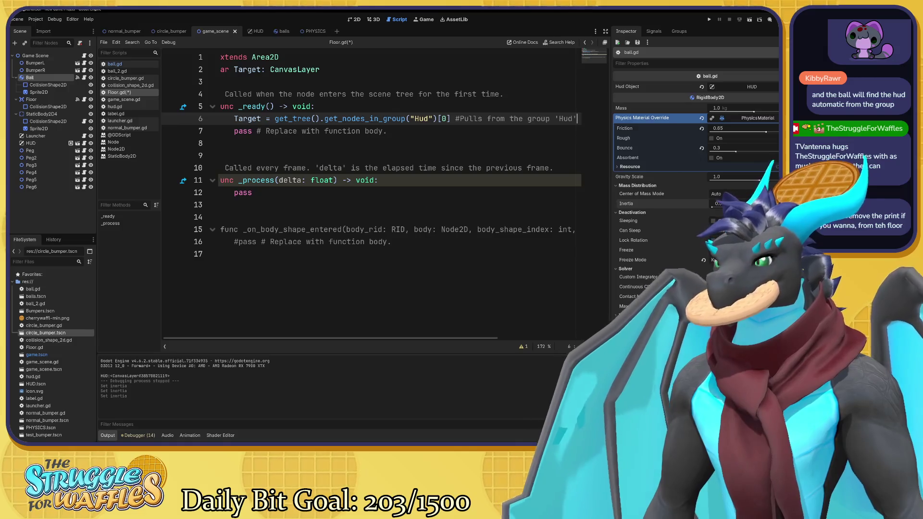
click(324, 70)
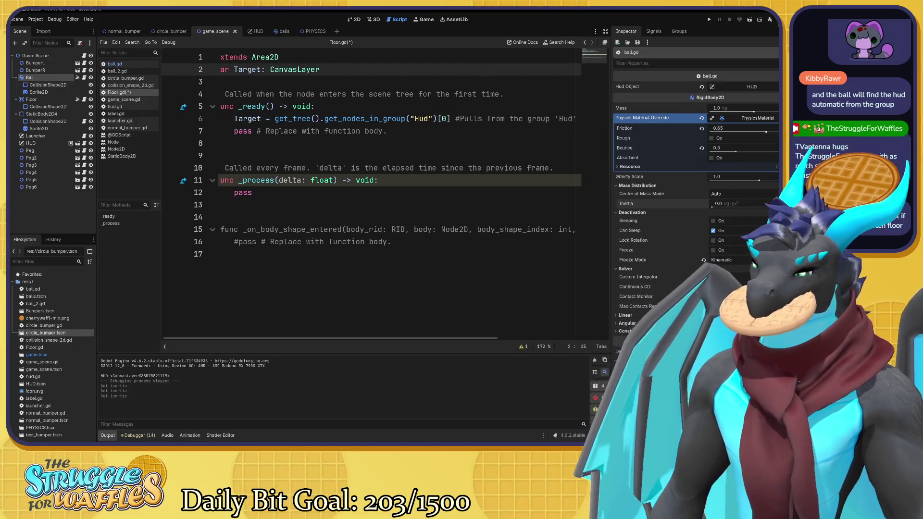
text(#Variant for the H)
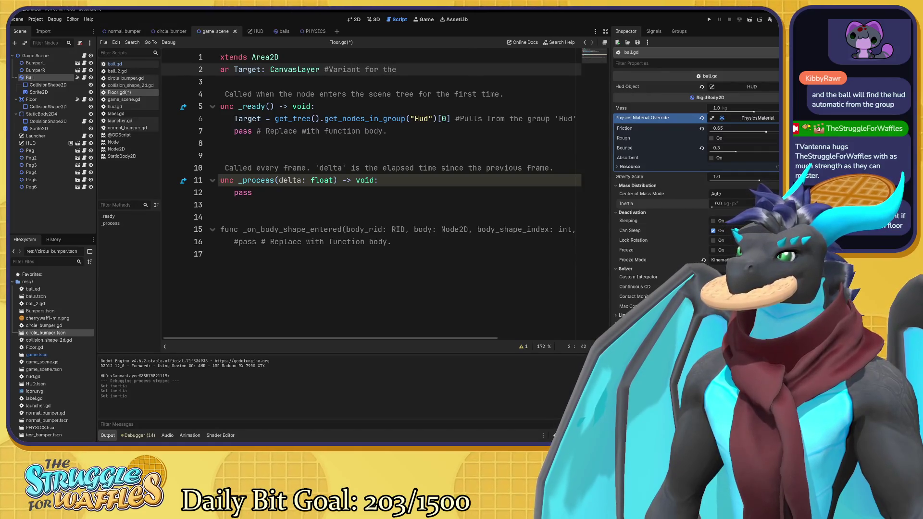
text(ud group)
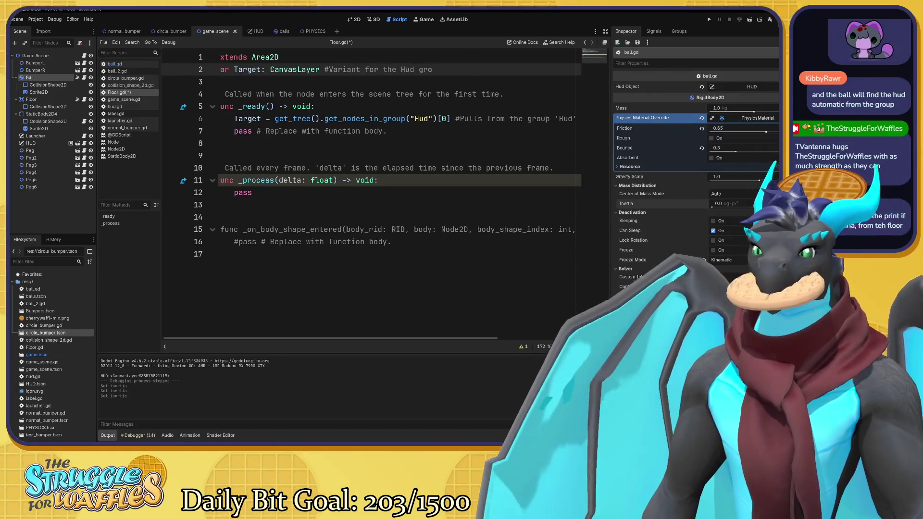